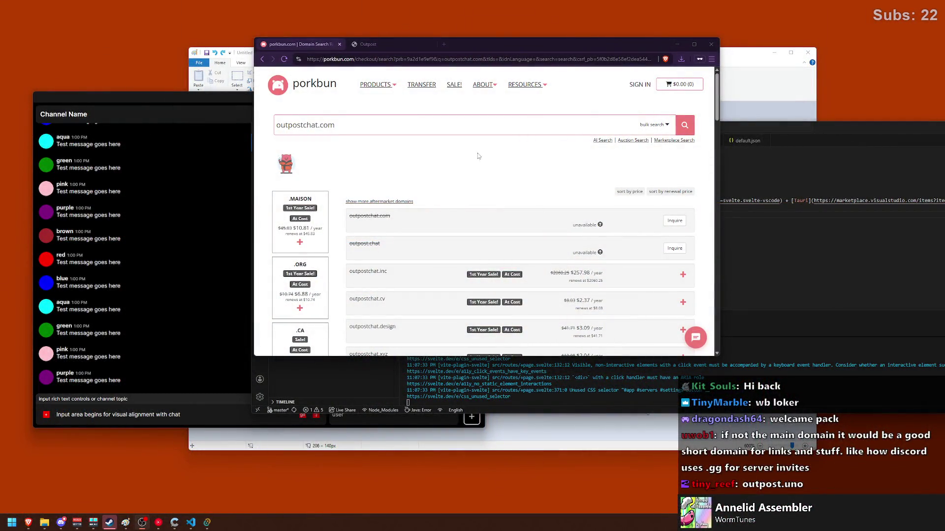
Load tld-list.com in the Outpost tab.
{"action": "left_click", "coordinate": [397, 45]}
{"action": "type", "text": "tld-list.com"}
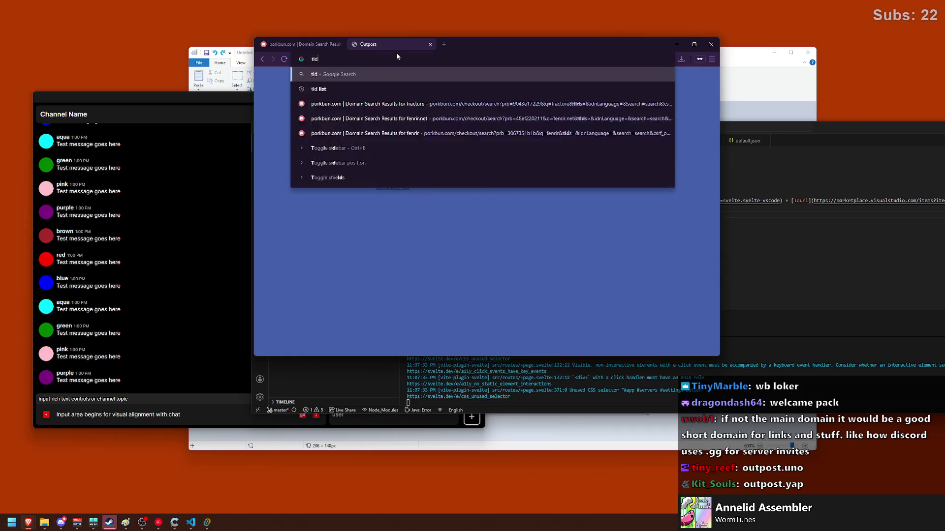
{"action": "key", "text": "Return"}
{"action": "type", "text": "outpost"}
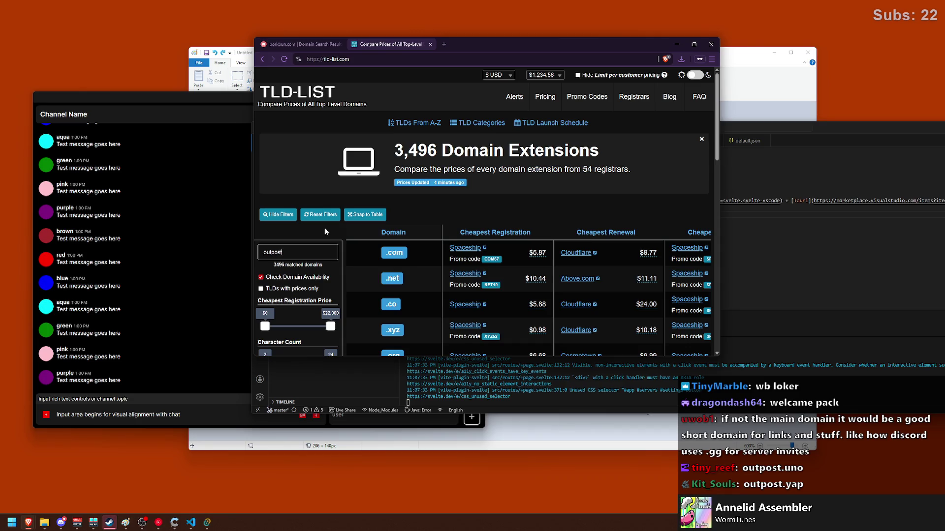
Show 100 rows per page in the outpost price comparison table.
{"action": "scroll", "coordinate": [315, 221], "scroll_direction": "down", "scroll_amount": 5}
{"action": "scroll", "coordinate": [308, 212], "scroll_direction": "down", "scroll_amount": 3}
{"action": "left_click", "coordinate": [310, 245]}
{"action": "left_click", "coordinate": [309, 289]}
{"action": "scroll", "coordinate": [307, 260], "scroll_direction": "up", "scroll_amount": 10}
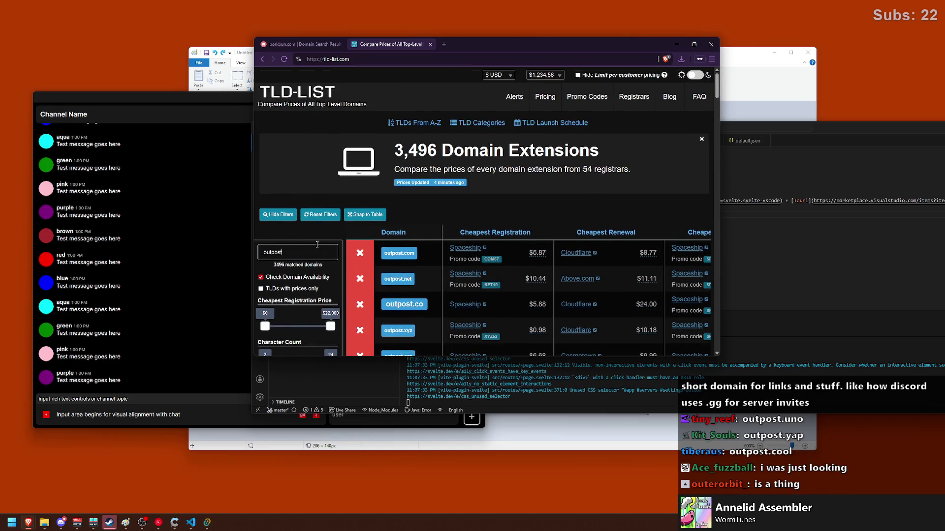
{"action": "scroll", "coordinate": [317, 245], "scroll_direction": "down", "scroll_amount": 1}
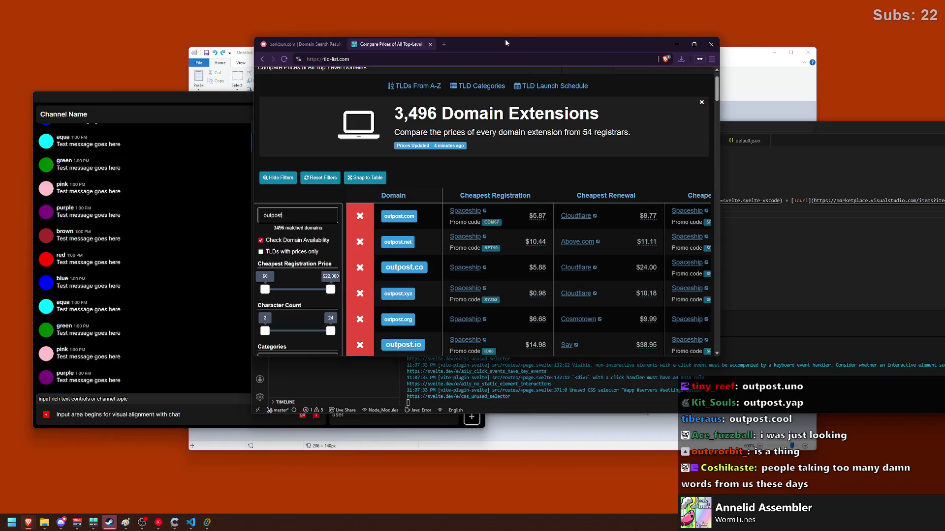
Maximize the browser window and scroll down through the outpost domain prices.
{"action": "double_click", "coordinate": [506, 39]}
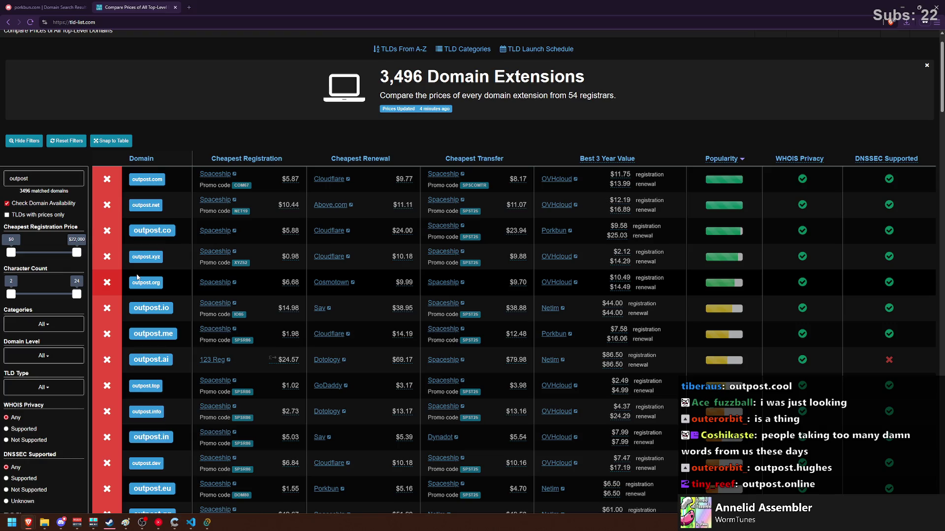
{"action": "scroll", "coordinate": [138, 278], "scroll_direction": "down", "scroll_amount": 3}
{"action": "scroll", "coordinate": [138, 278], "scroll_direction": "down", "scroll_amount": 8}
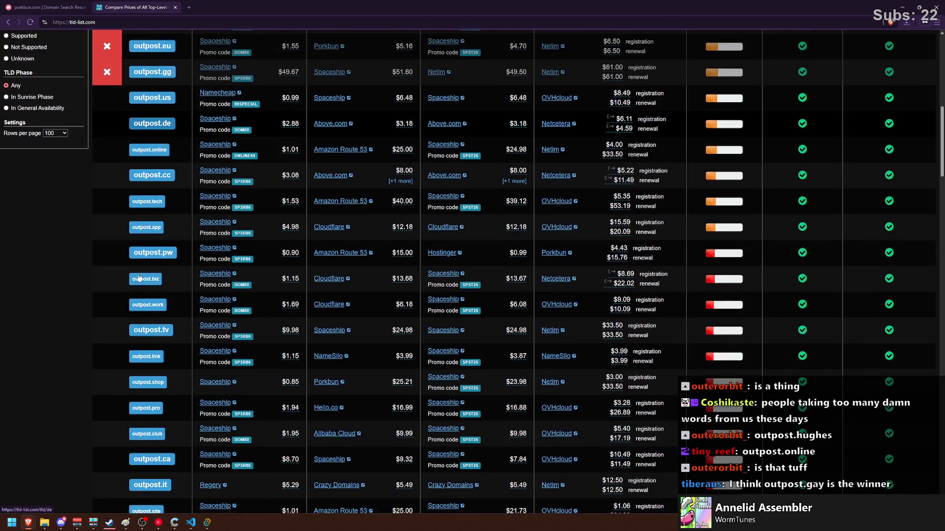
{"action": "scroll", "coordinate": [167, 304], "scroll_direction": "down", "scroll_amount": 5}
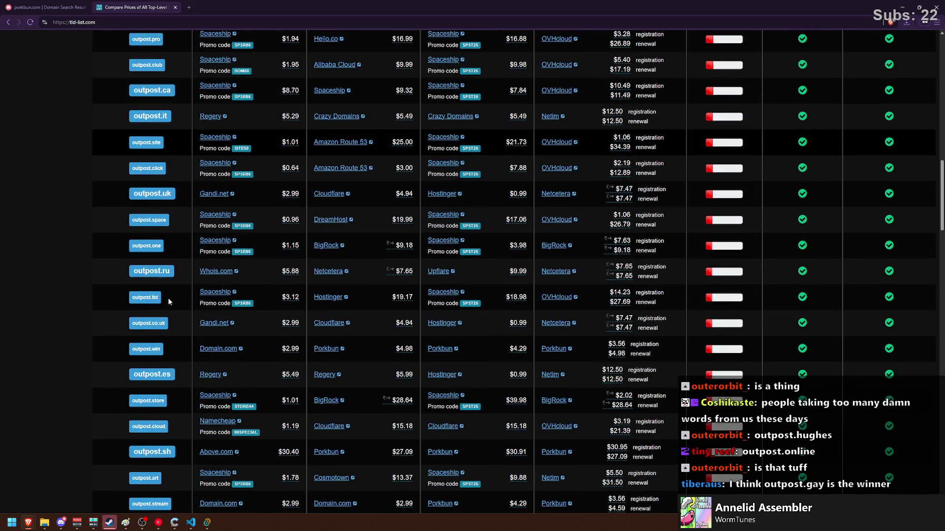
{"action": "left_click", "coordinate": [188, 7]}
Visit the outpo.st website in the new private tab.
{"action": "type", "text": "outpo.st"}
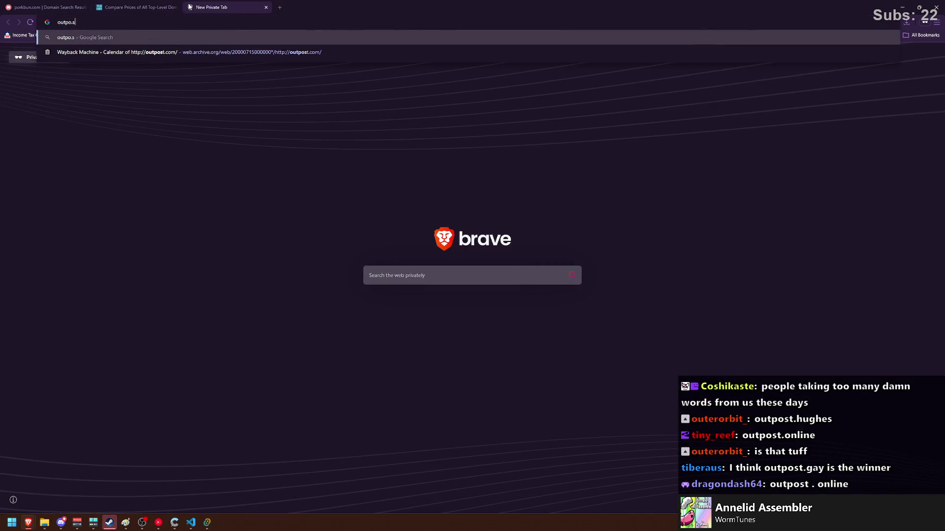
{"action": "key", "text": "Return"}
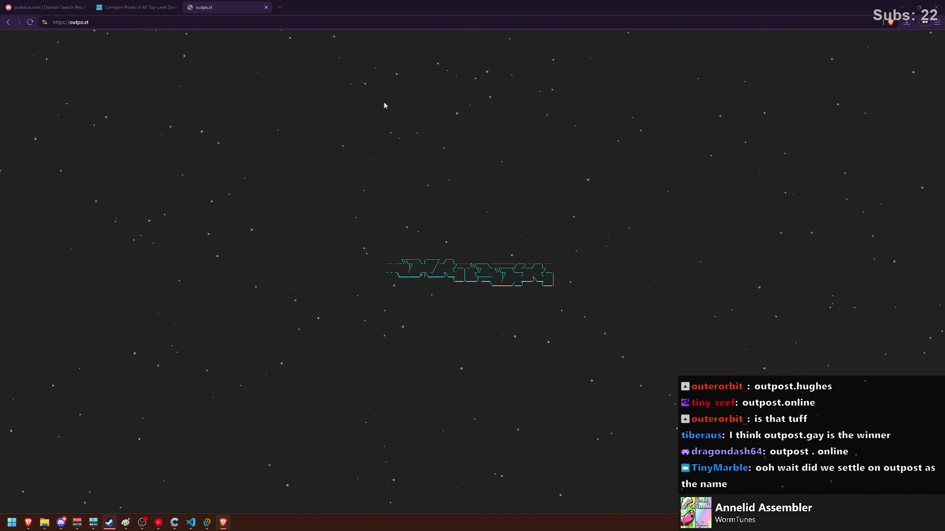
Search Google for 'whois' in another tab.
{"action": "left_click", "coordinate": [280, 8]}
{"action": "type", "text": "whois"}
{"action": "key", "text": "Return"}
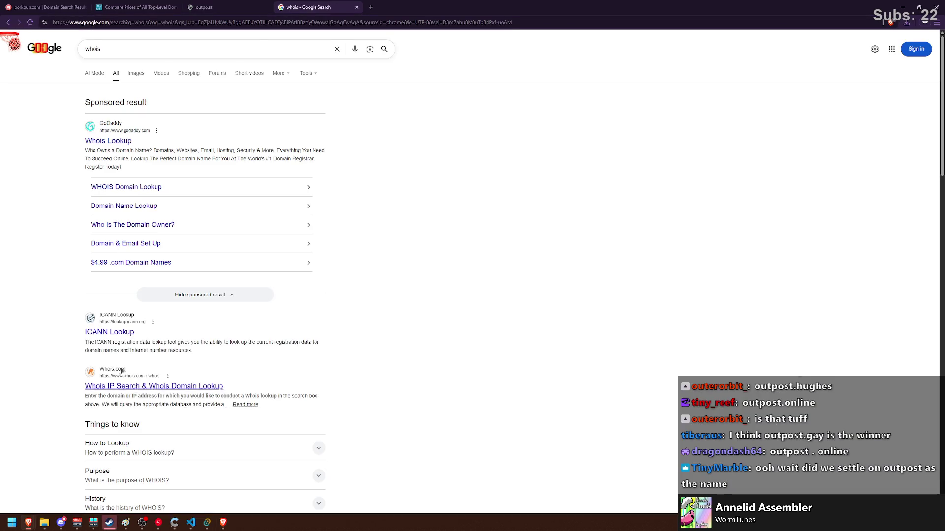
Open whois.com's domain lookup after briefly checking GoDaddy's WHOIS page.
{"action": "left_click", "coordinate": [111, 141]}
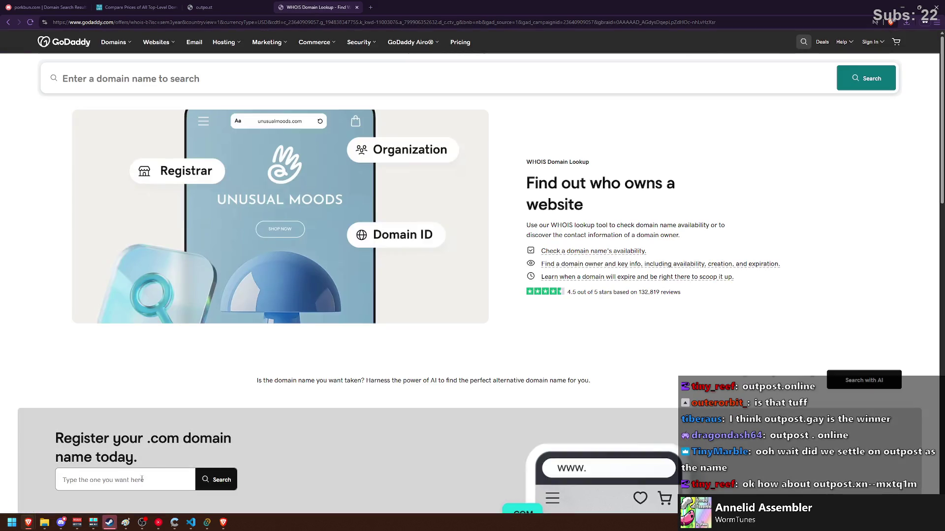
{"action": "scroll", "coordinate": [153, 470], "scroll_direction": "down", "scroll_amount": 3}
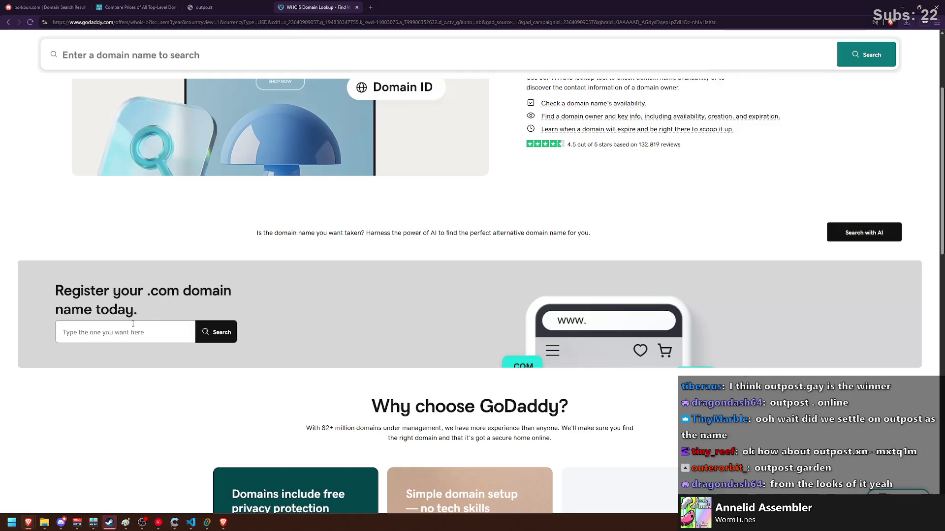
{"action": "key", "text": "alt+Left"}
{"action": "left_click", "coordinate": [133, 446]}
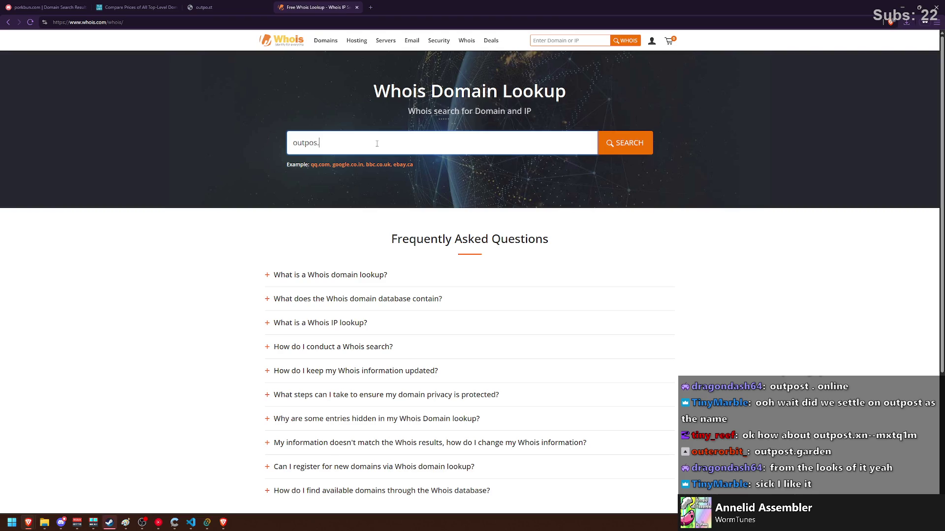
Look up and review the WHOIS record for outpo.st.
{"action": "type", "text": "t"}
{"action": "key", "text": "Return"}
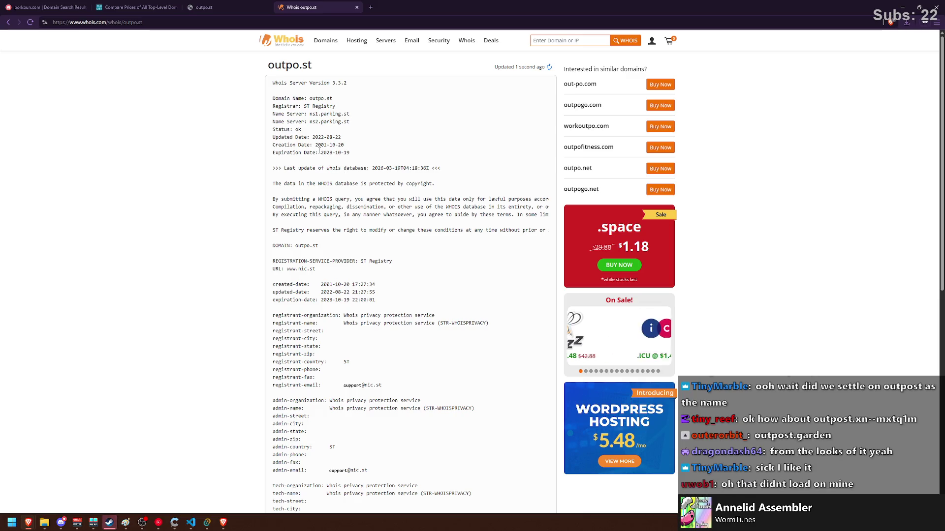
{"action": "left_click", "coordinate": [365, 146]}
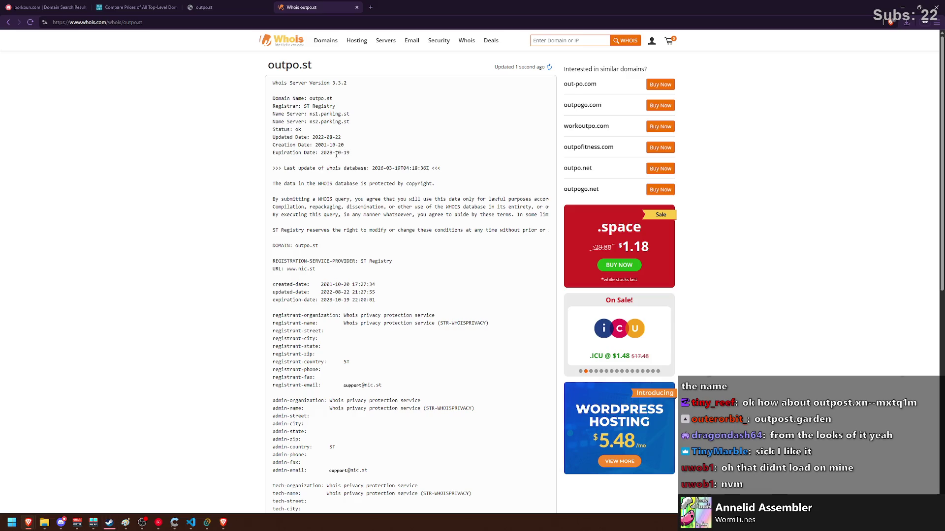
{"action": "scroll", "coordinate": [327, 168], "scroll_direction": "down", "scroll_amount": 2}
{"action": "scroll", "coordinate": [328, 167], "scroll_direction": "down", "scroll_amount": 3}
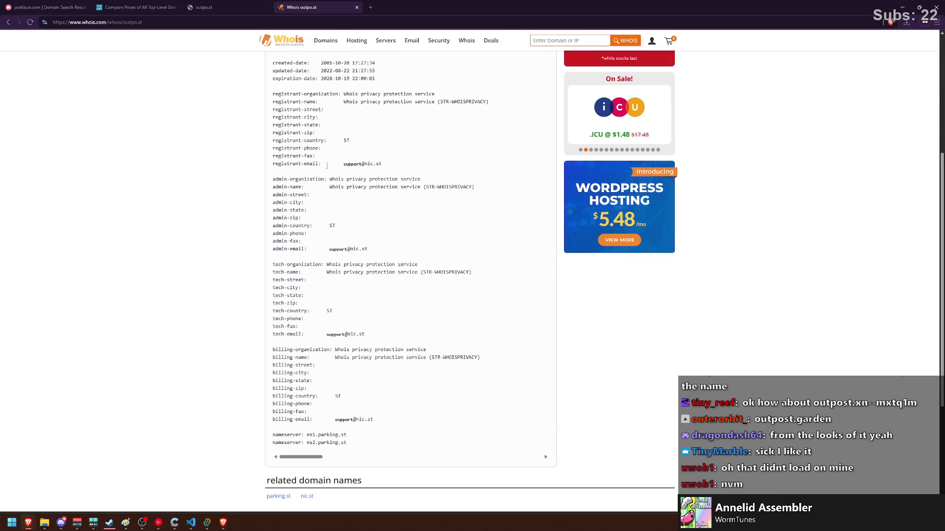
{"action": "scroll", "coordinate": [327, 166], "scroll_direction": "up", "scroll_amount": 5}
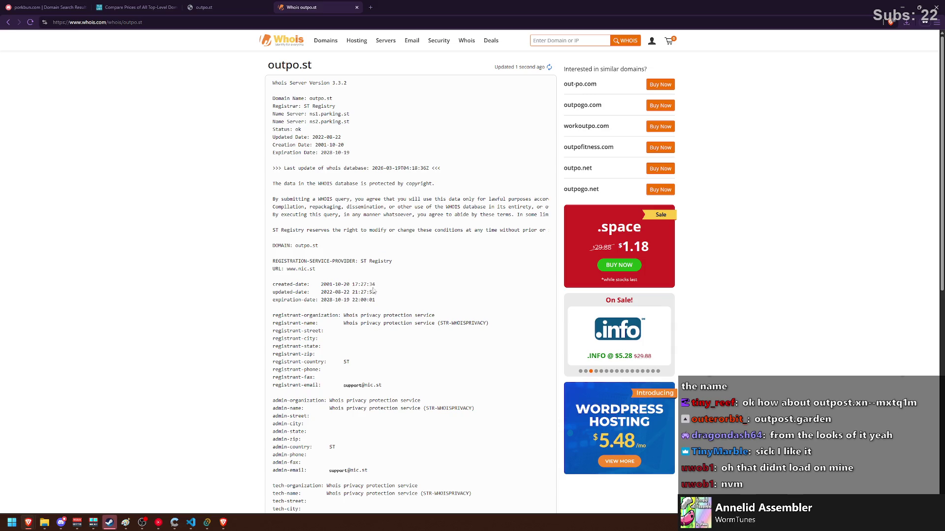
Open the parking.st name server in a new tab, bypassing the insecure-connection warning.
{"action": "right_click", "coordinate": [372, 385]}
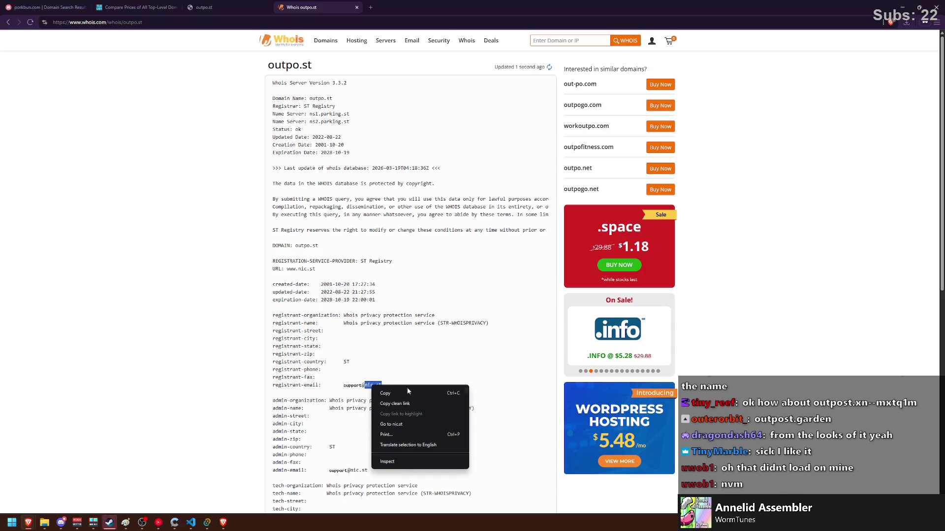
{"action": "left_click", "coordinate": [387, 328]}
{"action": "scroll", "coordinate": [281, 153], "scroll_direction": "down", "scroll_amount": 2}
{"action": "scroll", "coordinate": [322, 162], "scroll_direction": "up", "scroll_amount": 2}
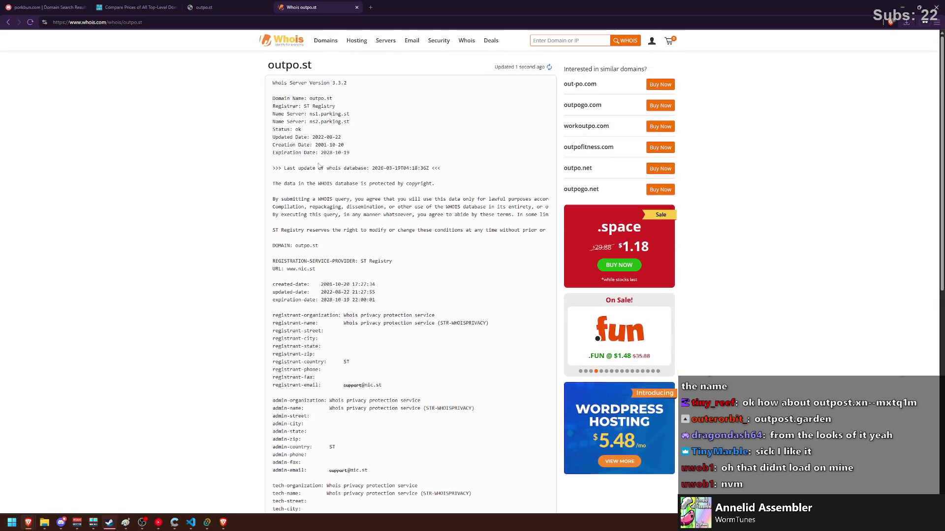
{"action": "left_click_drag", "start_coordinate": [351, 117], "coordinate": [321, 115]}
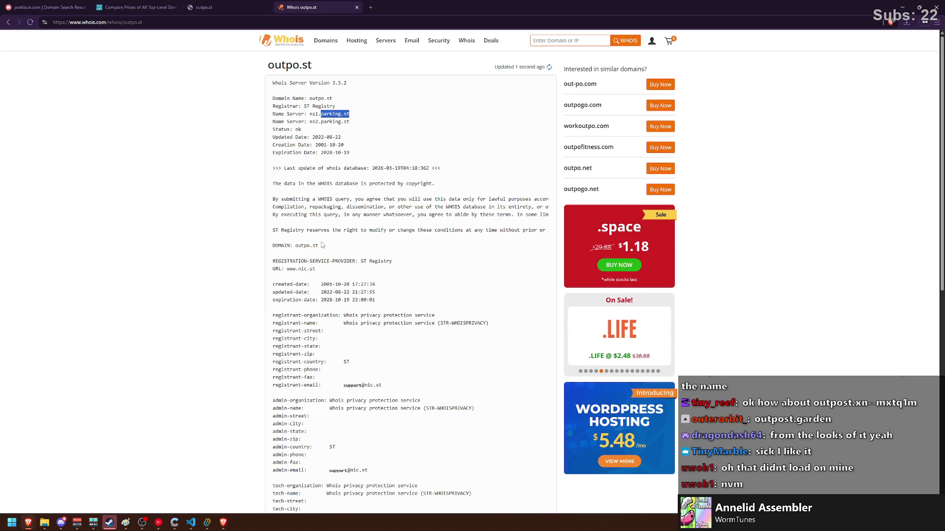
{"action": "right_click", "coordinate": [337, 119]}
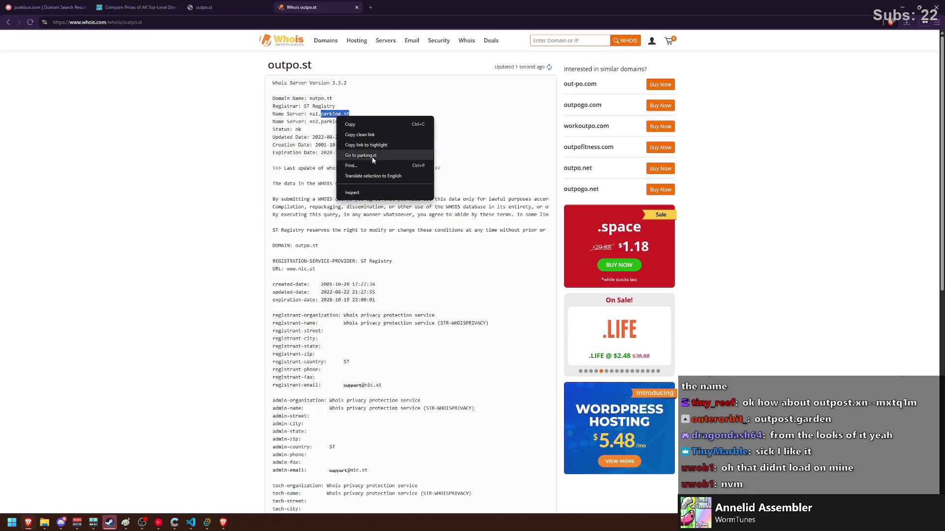
{"action": "left_click", "coordinate": [374, 155]}
{"action": "left_click", "coordinate": [424, 74]}
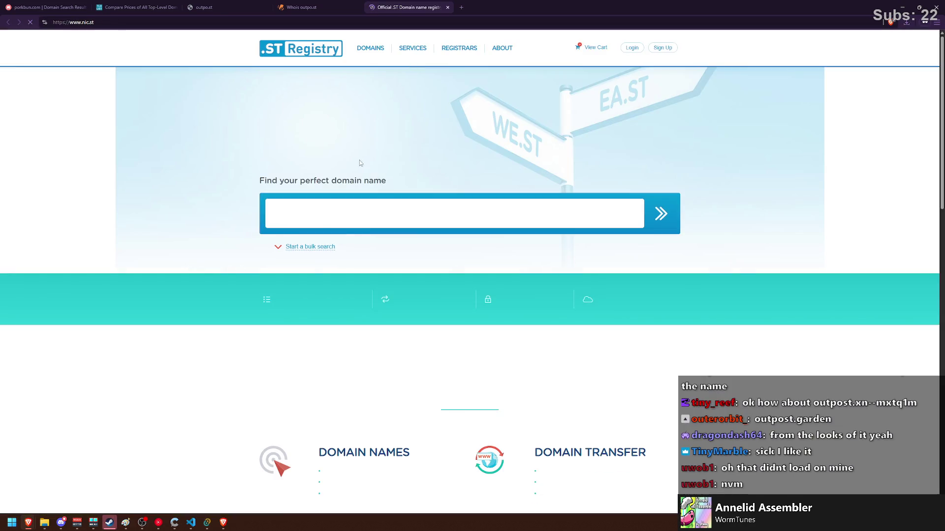
Confirm on the .ST Registry that outpo.st is taken, then return to the live outpo.st site.
{"action": "left_click", "coordinate": [314, 217]}
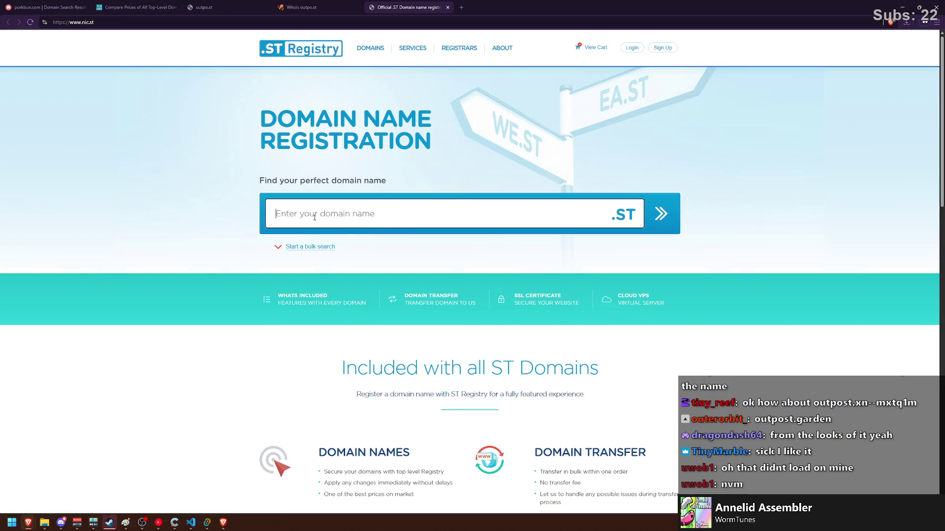
{"action": "type", "text": "outpo"}
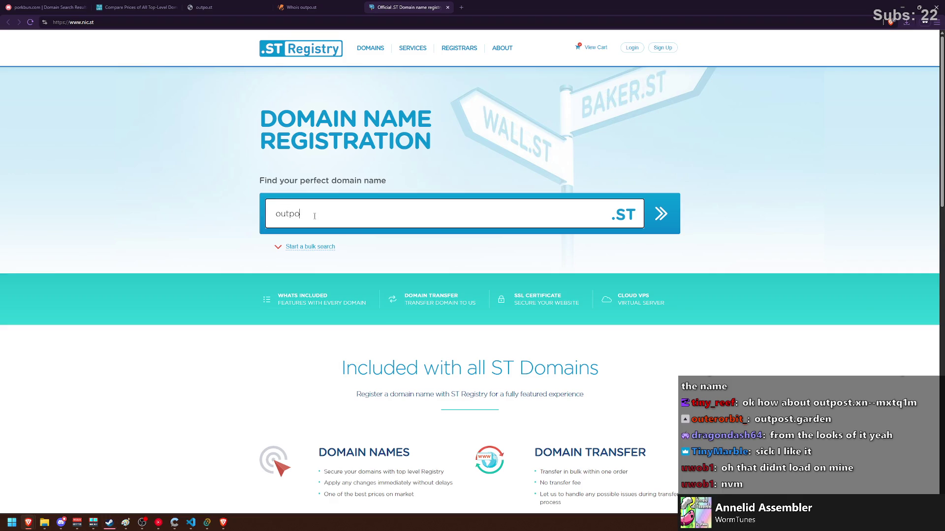
{"action": "key", "text": "Return"}
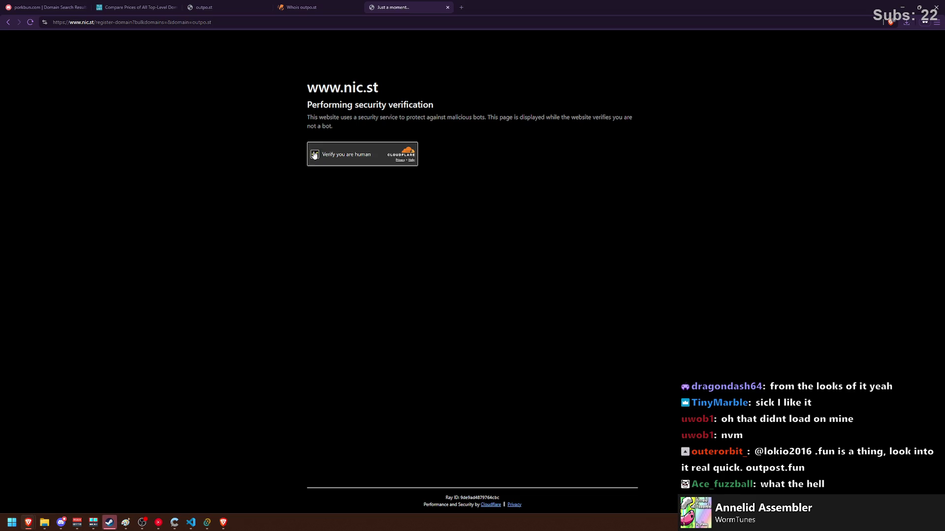
{"action": "left_click", "coordinate": [315, 155]}
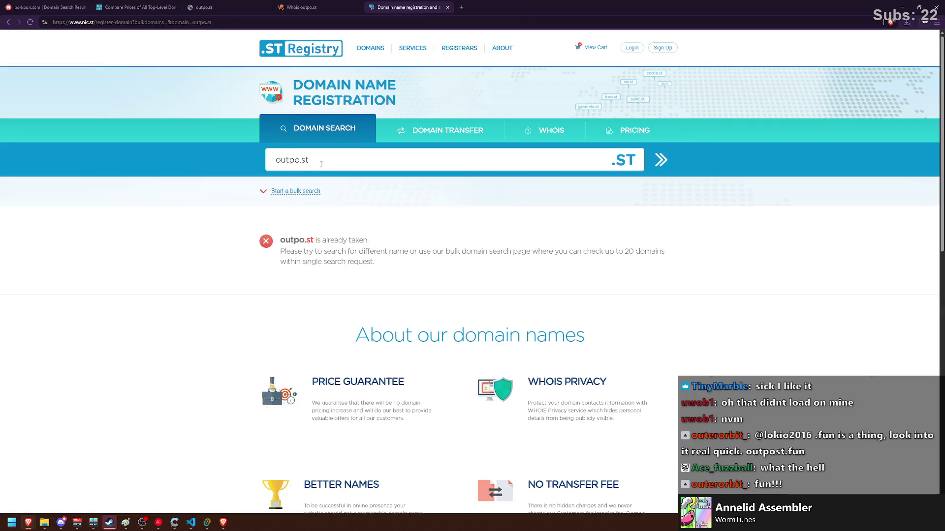
{"action": "left_click", "coordinate": [349, 8]}
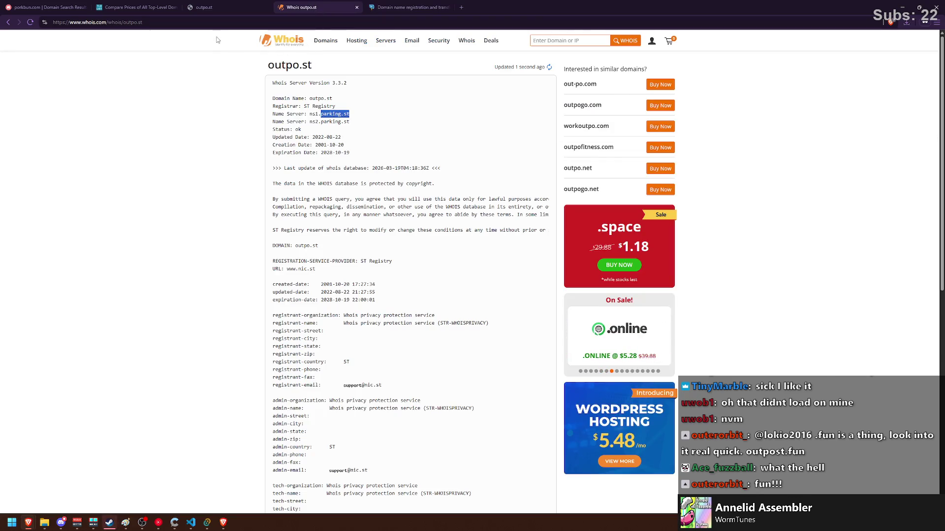
{"action": "left_click", "coordinate": [218, 6]}
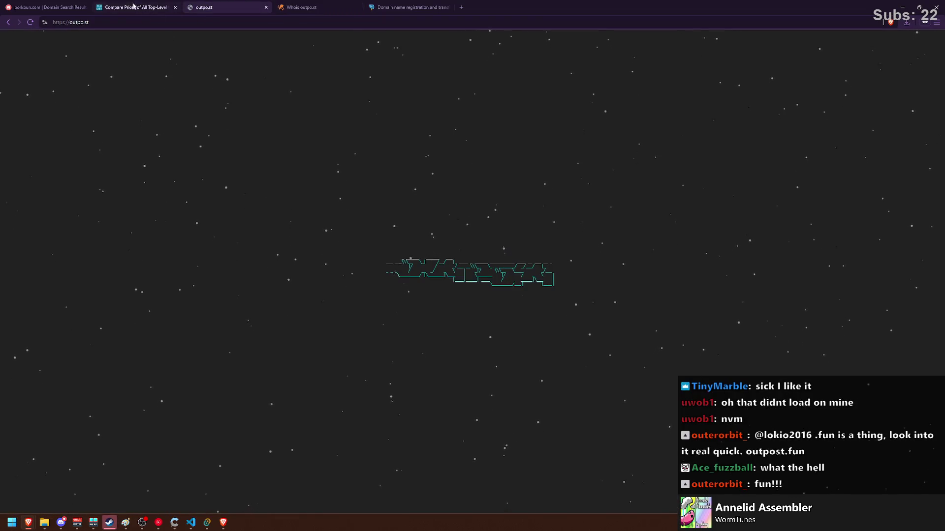
Scroll through TLD-List's outpost results and move to page 3, starting with outpost.cn.
{"action": "left_click", "coordinate": [136, 7]}
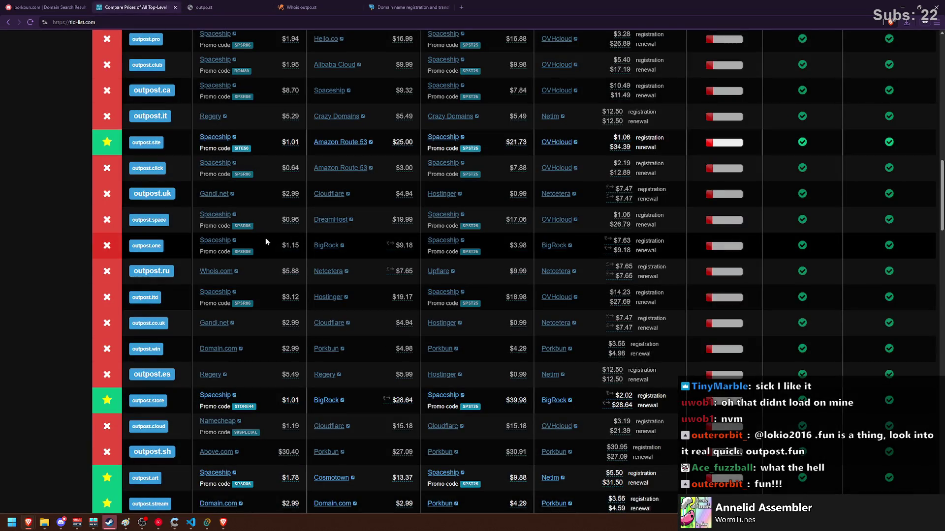
{"action": "scroll", "coordinate": [179, 290], "scroll_direction": "down", "scroll_amount": 5}
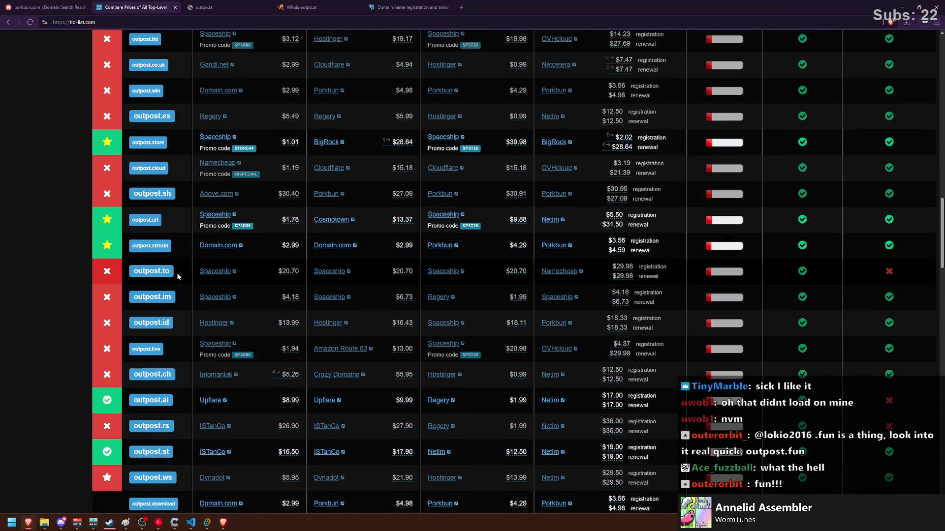
{"action": "scroll", "coordinate": [175, 273], "scroll_direction": "down", "scroll_amount": 3}
{"action": "scroll", "coordinate": [167, 270], "scroll_direction": "down", "scroll_amount": 2}
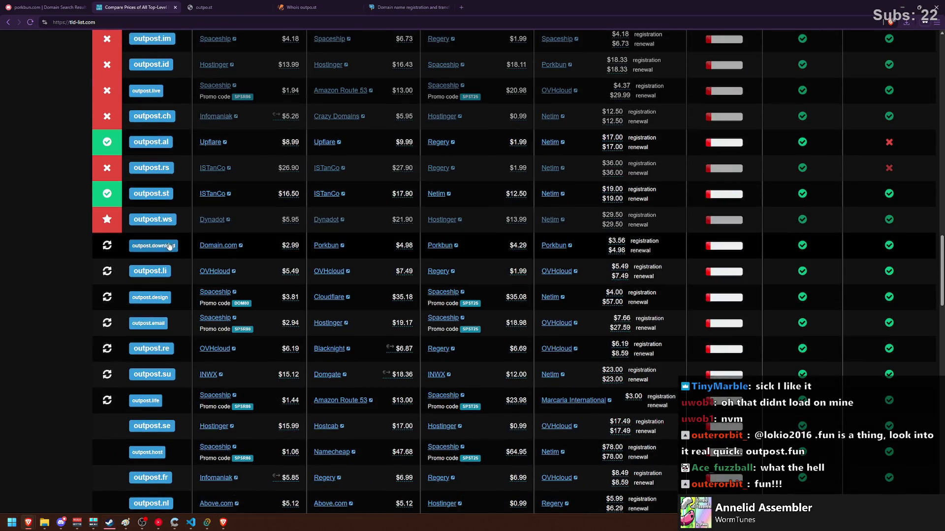
{"action": "scroll", "coordinate": [175, 228], "scroll_direction": "down", "scroll_amount": 5}
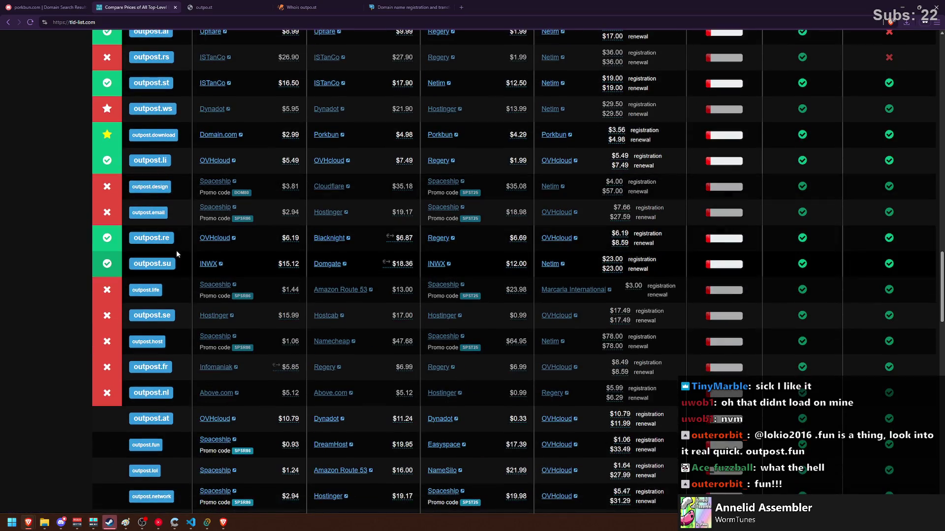
{"action": "scroll", "coordinate": [165, 273], "scroll_direction": "down", "scroll_amount": 5}
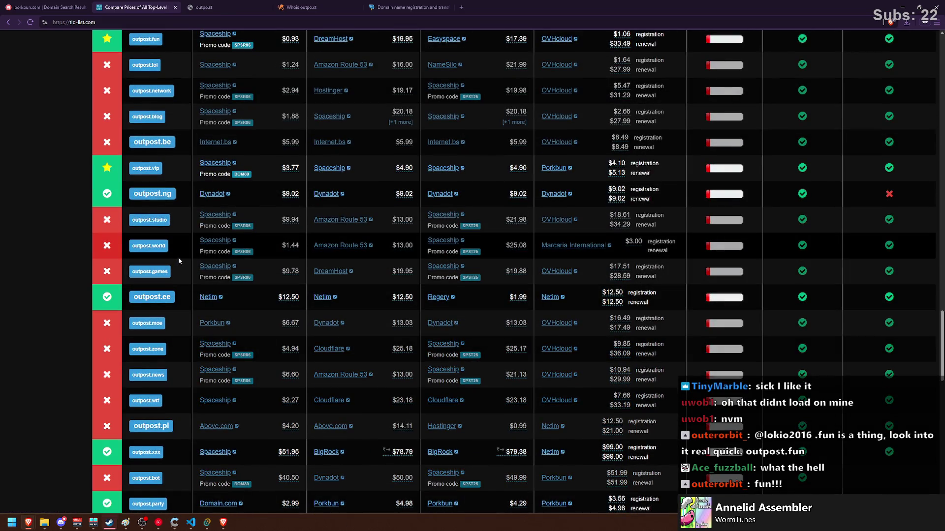
{"action": "scroll", "coordinate": [178, 258], "scroll_direction": "down", "scroll_amount": 4}
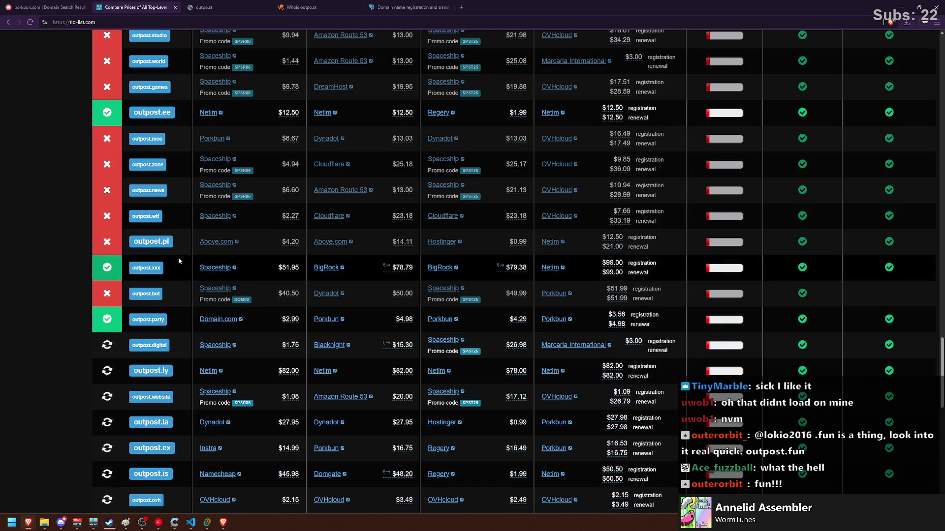
{"action": "scroll", "coordinate": [179, 257], "scroll_direction": "down", "scroll_amount": 2}
{"action": "scroll", "coordinate": [178, 258], "scroll_direction": "down", "scroll_amount": 2}
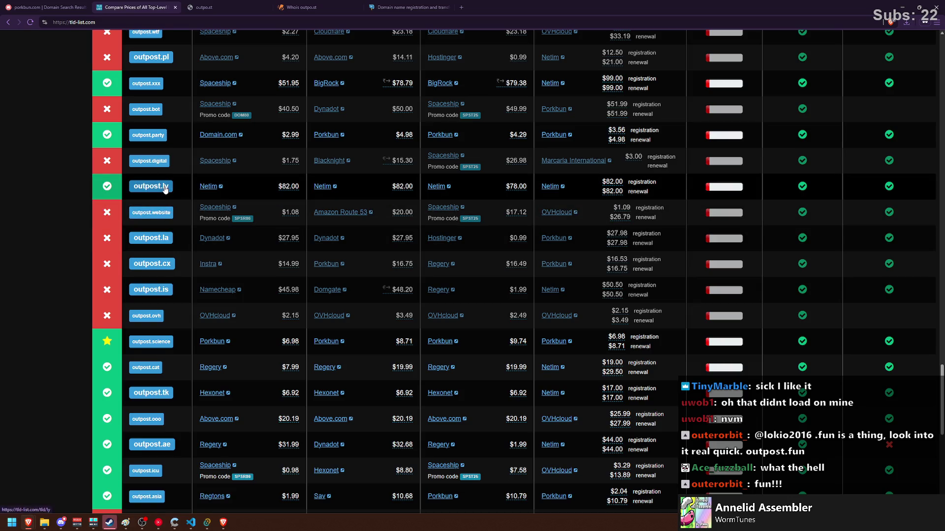
{"action": "scroll", "coordinate": [169, 279], "scroll_direction": "down", "scroll_amount": 3}
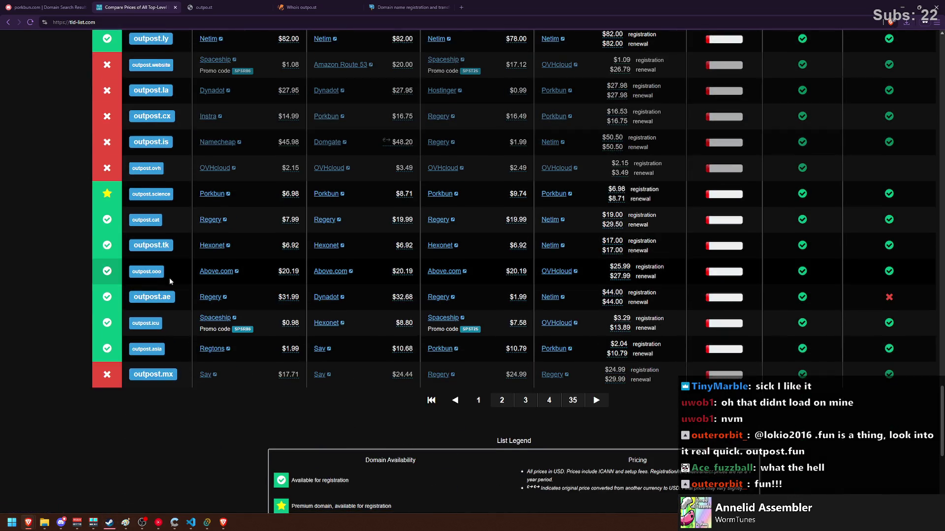
{"action": "left_click", "coordinate": [531, 408]}
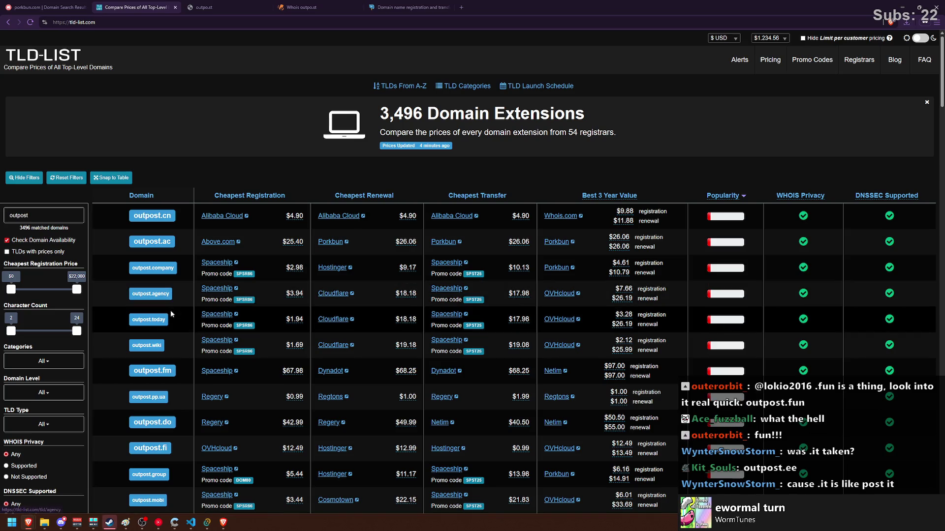
{"action": "key", "text": "ctrl+1"}
Search Porkbun for outpost.it.
{"action": "key", "text": "ctrl+a"}
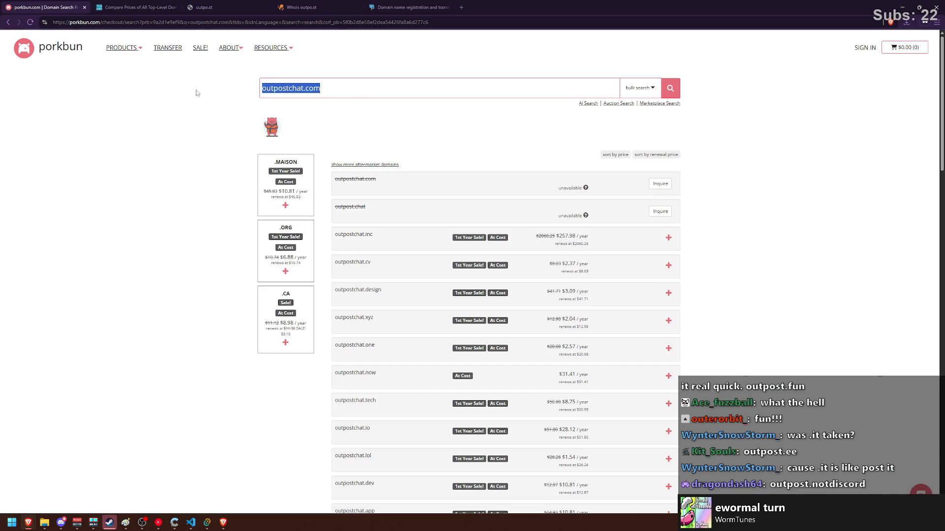
{"action": "type", "text": "outpost.it"}
{"action": "key", "text": "Return"}
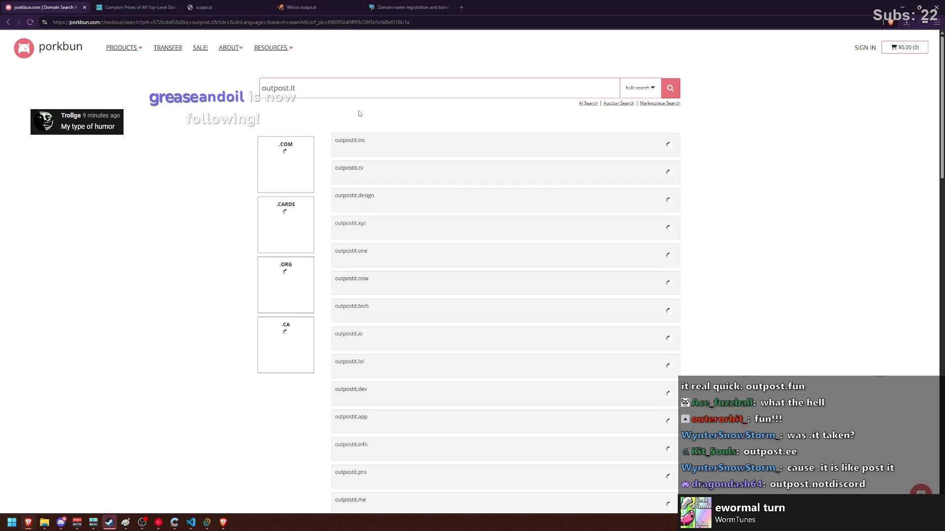
{"action": "left_click", "coordinate": [670, 89]}
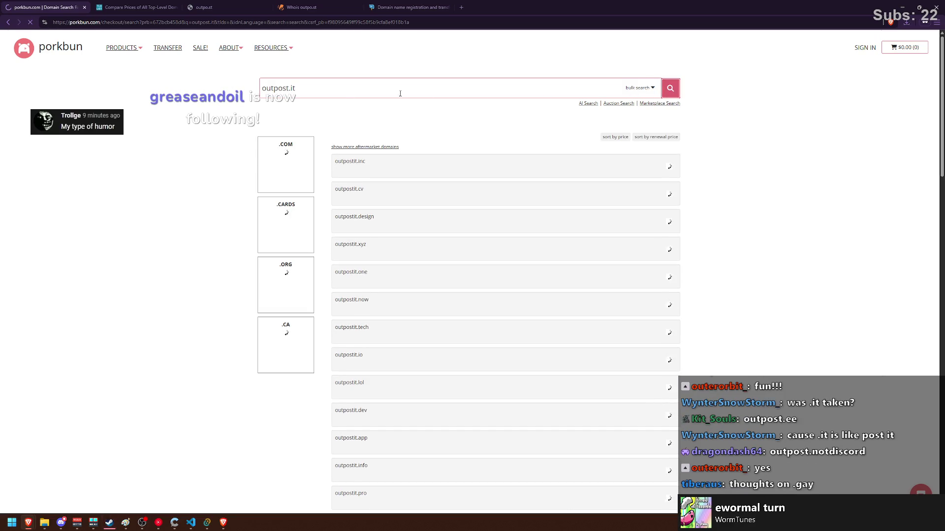
Load the NameMC website in the same tab.
{"action": "left_click", "coordinate": [313, 22]}
{"action": "type", "text": "namemc"}
{"action": "key", "text": "Return"}
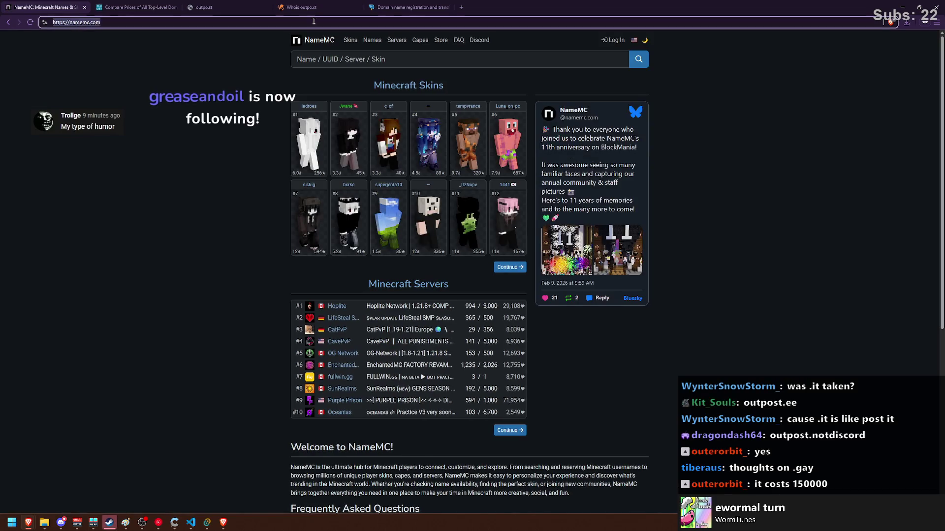
Search Namecheap for outpost.it, which comes back as an unsupported TLD.
{"action": "left_click", "coordinate": [313, 22]}
{"action": "type", "text": "namecheap"}
{"action": "key", "text": "Return"}
{"action": "type", "text": "outpost.it"}
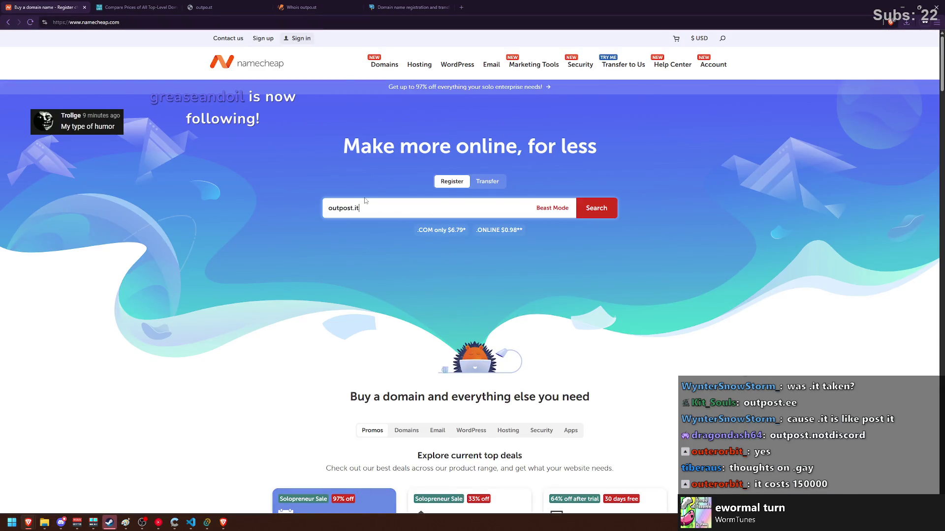
{"action": "key", "text": "Return"}
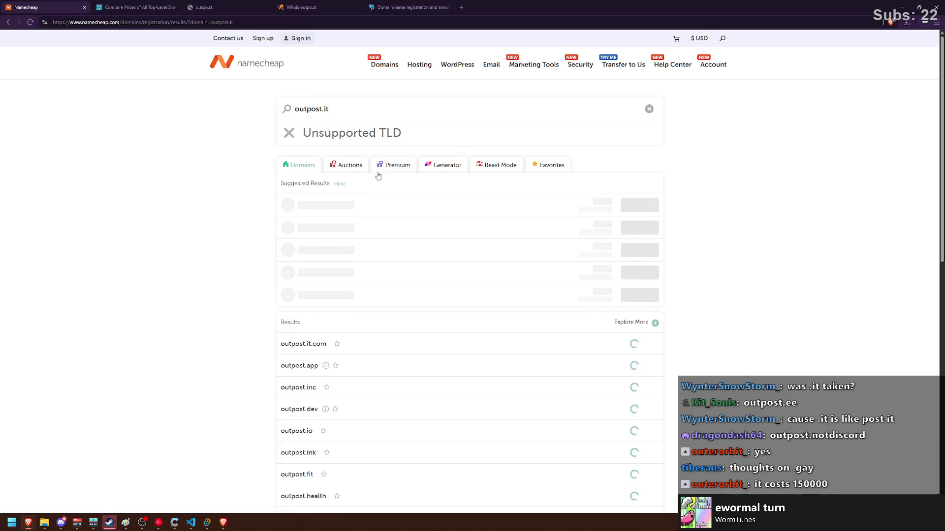
Go back through the open tabs to the TLD-List price comparison.
{"action": "left_click", "coordinate": [389, 8]}
{"action": "left_click", "coordinate": [301, 7]}
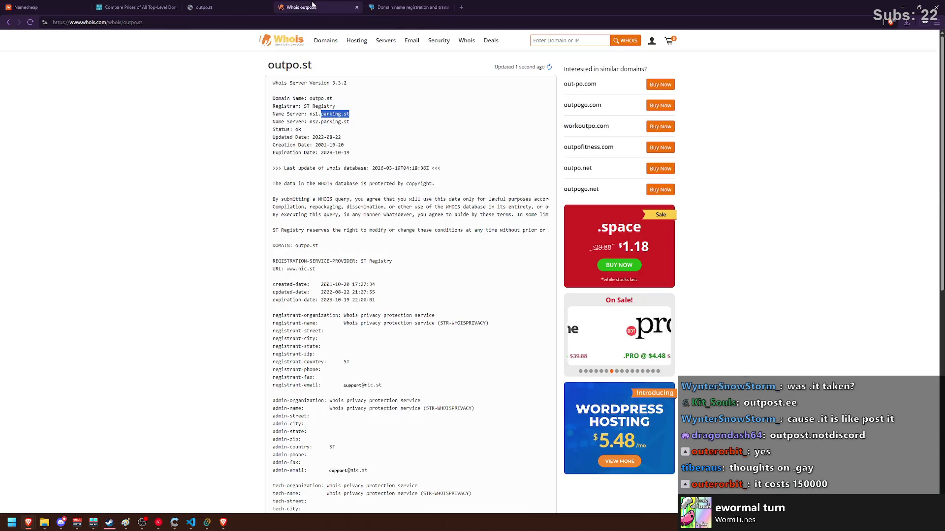
{"action": "left_click", "coordinate": [203, 6]}
{"action": "left_click", "coordinate": [139, 5]}
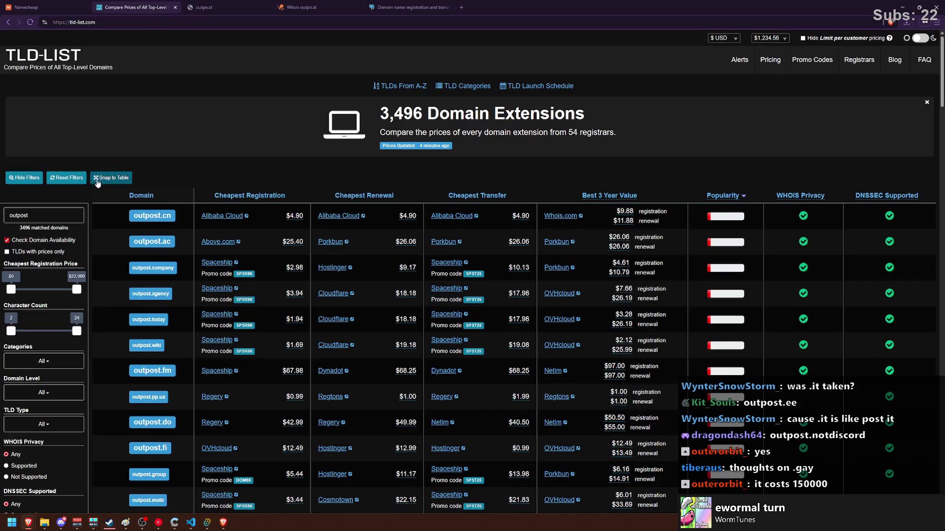
Scroll through the TLD-List outpost prices, load page 3, and bring the Namecheap tab forward.
{"action": "scroll", "coordinate": [49, 249], "scroll_direction": "down", "scroll_amount": 4}
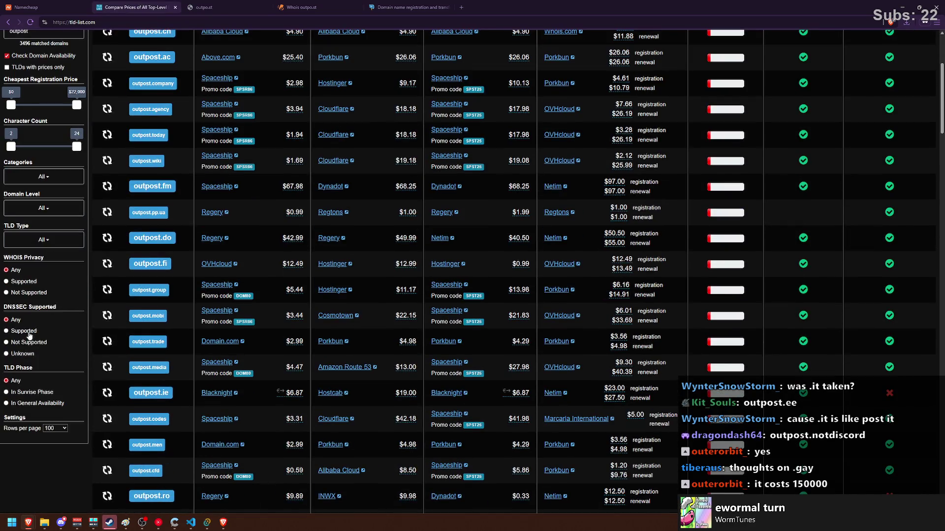
{"action": "scroll", "coordinate": [49, 367], "scroll_direction": "up", "scroll_amount": 3}
{"action": "scroll", "coordinate": [49, 363], "scroll_direction": "up", "scroll_amount": 2}
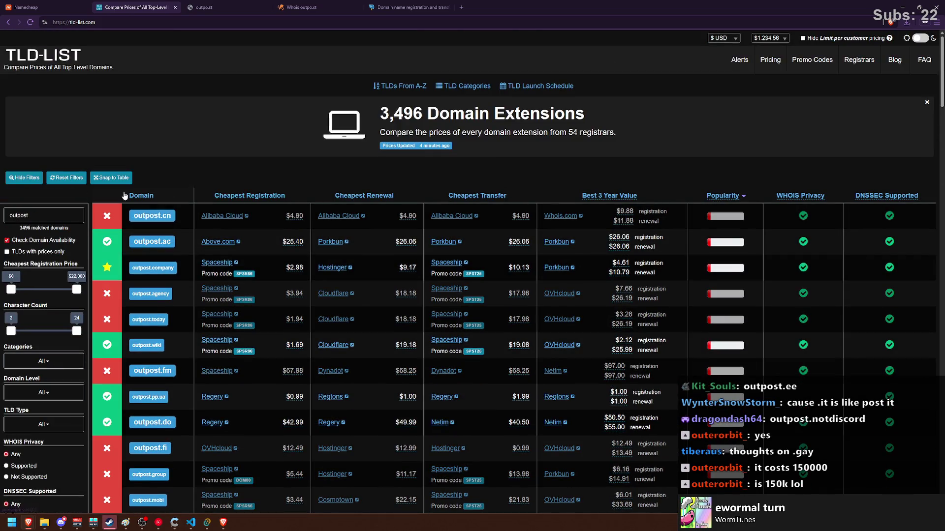
{"action": "scroll", "coordinate": [163, 221], "scroll_direction": "down", "scroll_amount": 7}
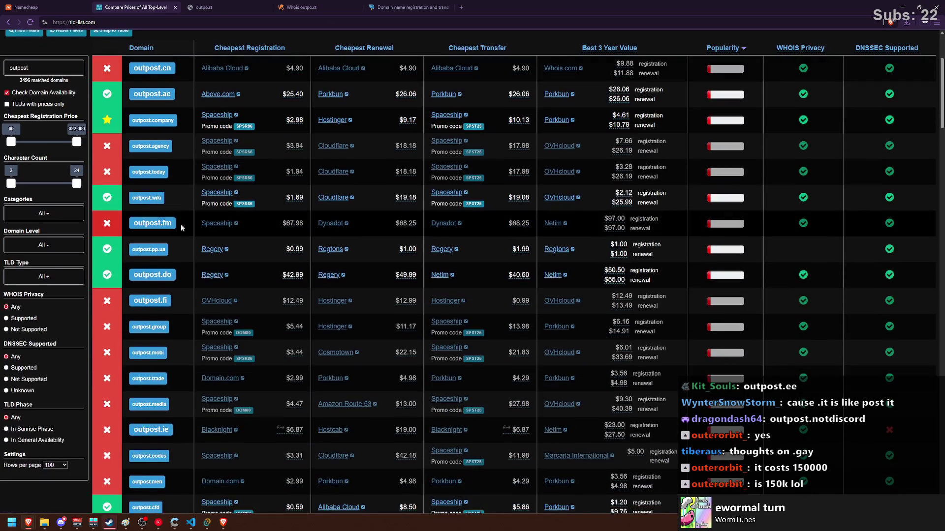
{"action": "scroll", "coordinate": [178, 235], "scroll_direction": "down", "scroll_amount": 3}
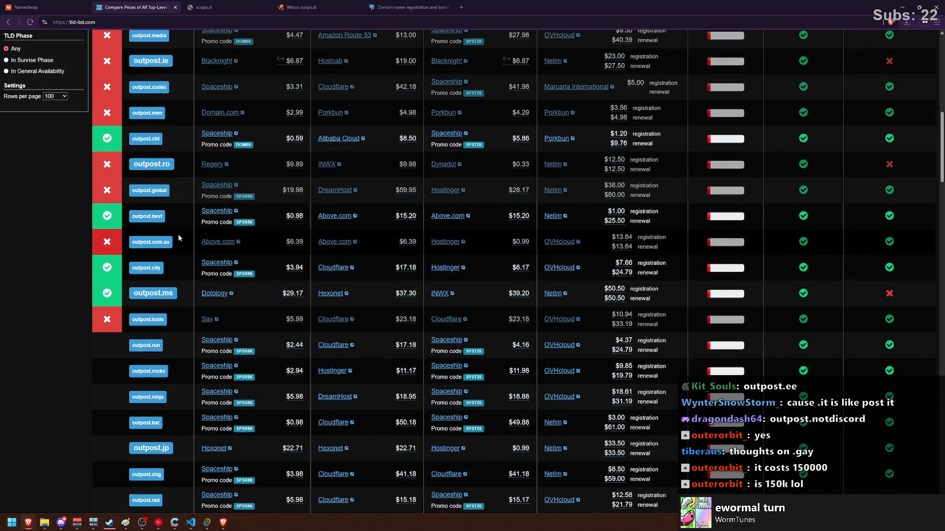
{"action": "scroll", "coordinate": [178, 234], "scroll_direction": "down", "scroll_amount": 3}
{"action": "scroll", "coordinate": [176, 234], "scroll_direction": "down", "scroll_amount": 4}
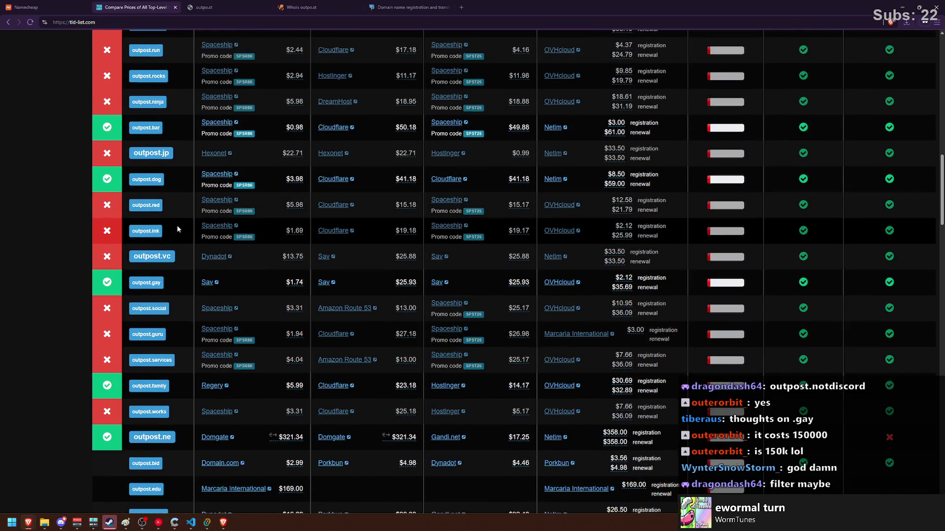
{"action": "scroll", "coordinate": [178, 229], "scroll_direction": "down", "scroll_amount": 3}
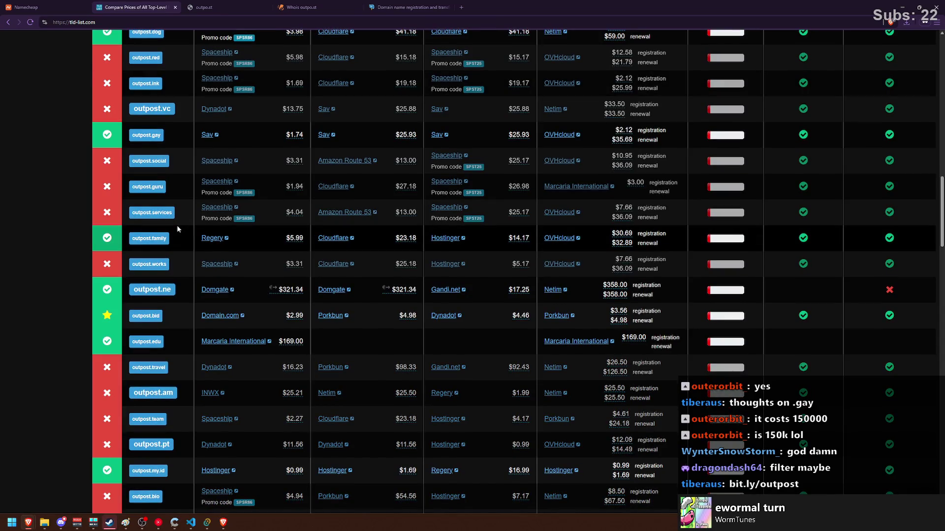
{"action": "scroll", "coordinate": [178, 229], "scroll_direction": "down", "scroll_amount": 2}
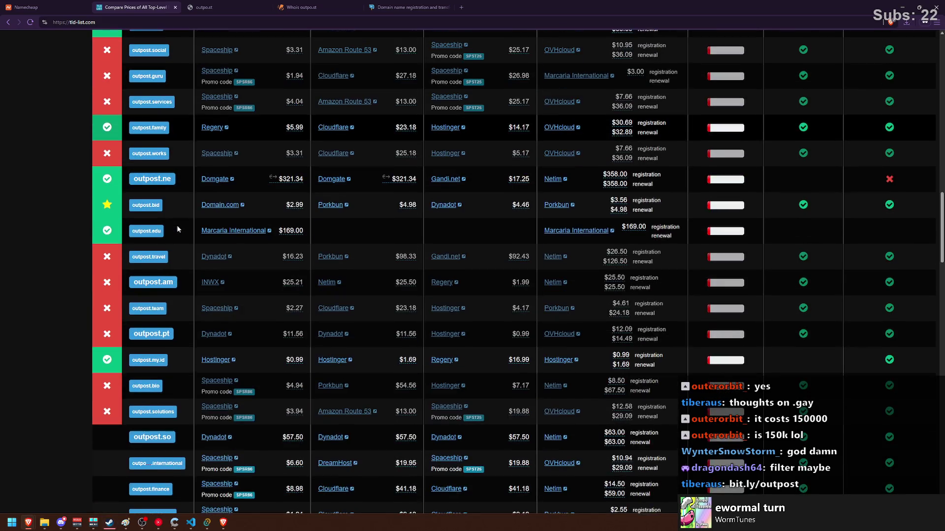
{"action": "scroll", "coordinate": [177, 229], "scroll_direction": "down", "scroll_amount": 2}
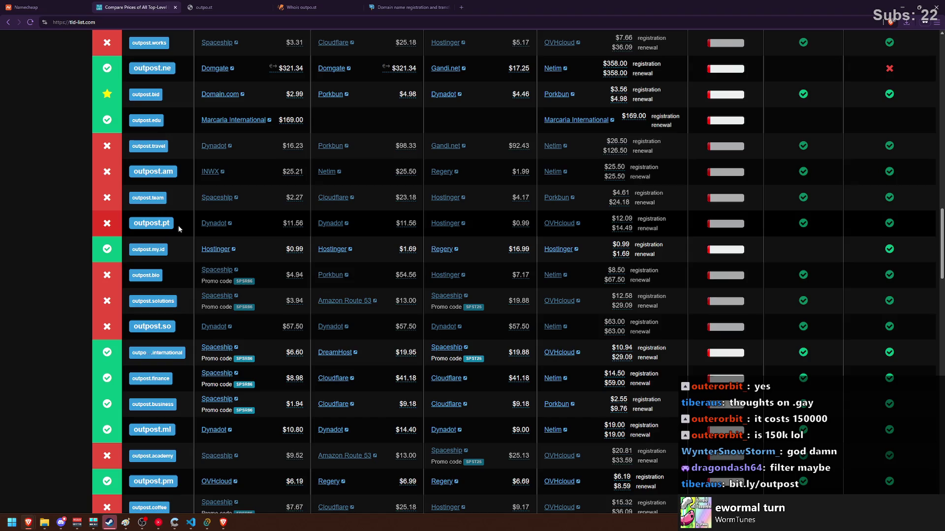
{"action": "scroll", "coordinate": [179, 227], "scroll_direction": "down", "scroll_amount": 3}
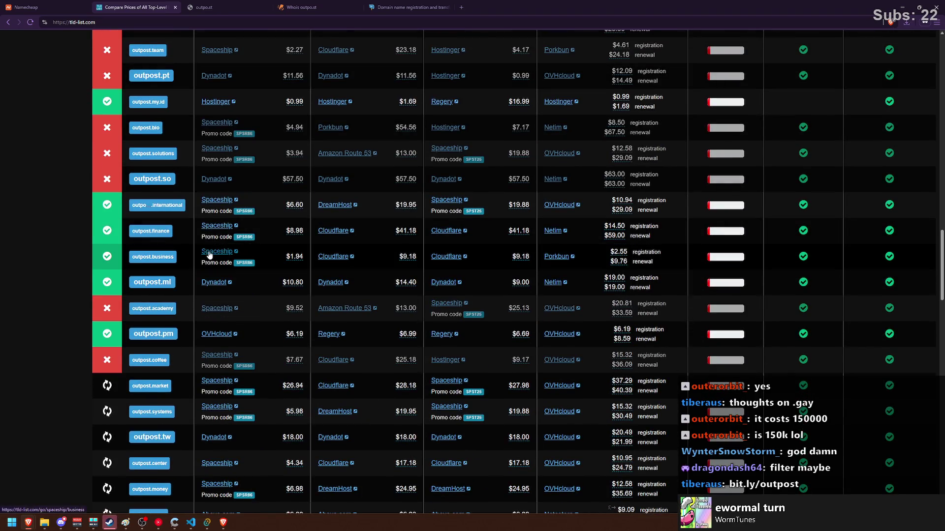
{"action": "scroll", "coordinate": [190, 246], "scroll_direction": "down", "scroll_amount": 1}
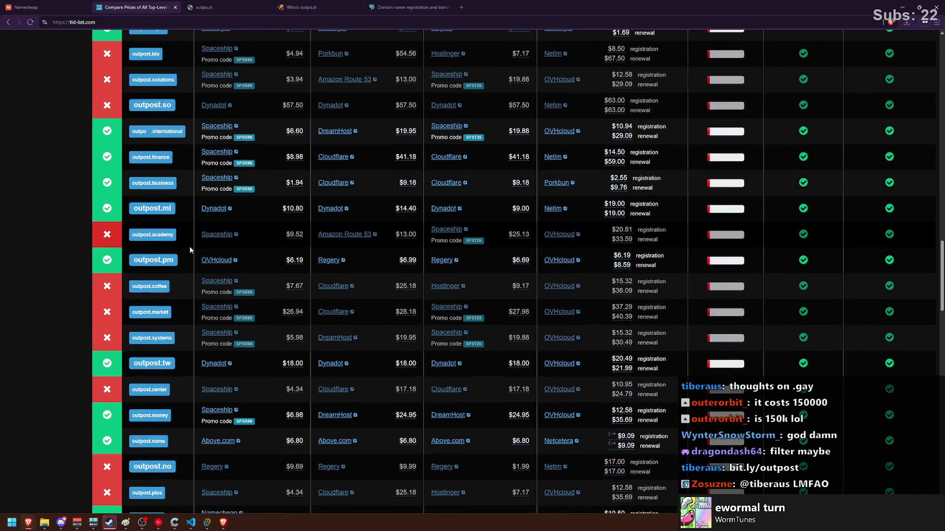
{"action": "scroll", "coordinate": [190, 247], "scroll_direction": "down", "scroll_amount": 5}
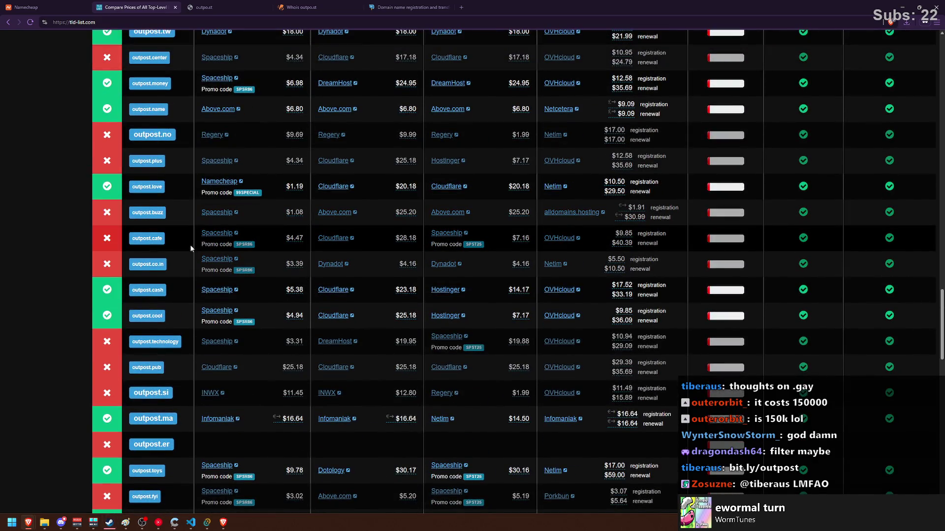
{"action": "scroll", "coordinate": [190, 245], "scroll_direction": "down", "scroll_amount": 3}
{"action": "scroll", "coordinate": [190, 244], "scroll_direction": "down", "scroll_amount": 5}
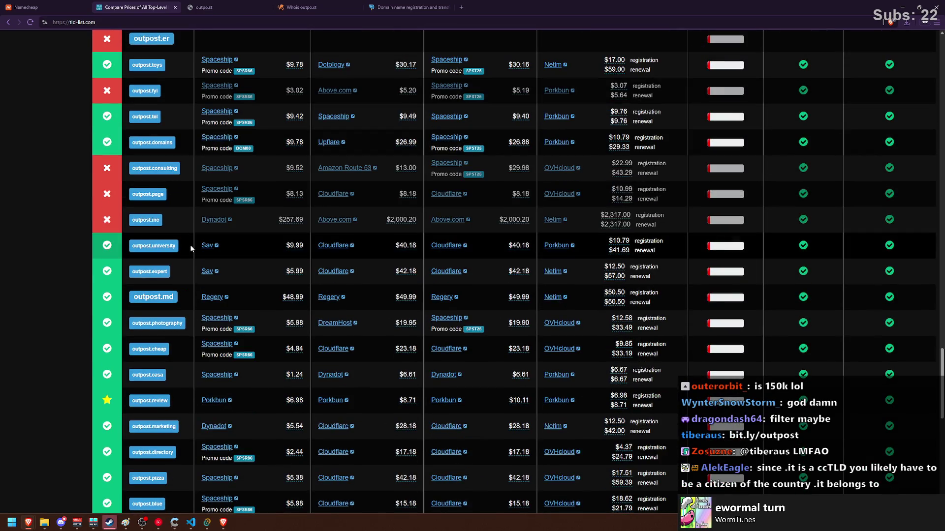
{"action": "scroll", "coordinate": [190, 244], "scroll_direction": "down", "scroll_amount": 4}
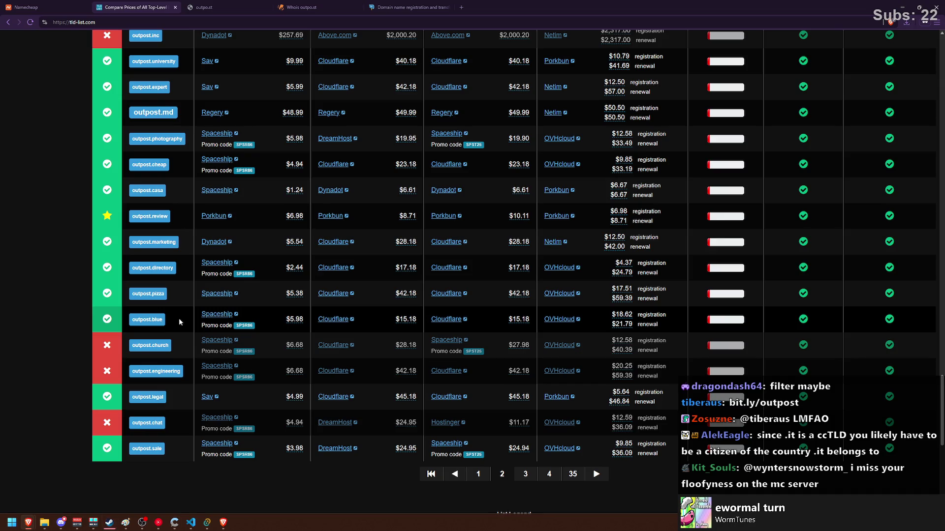
{"action": "left_click", "coordinate": [520, 479]}
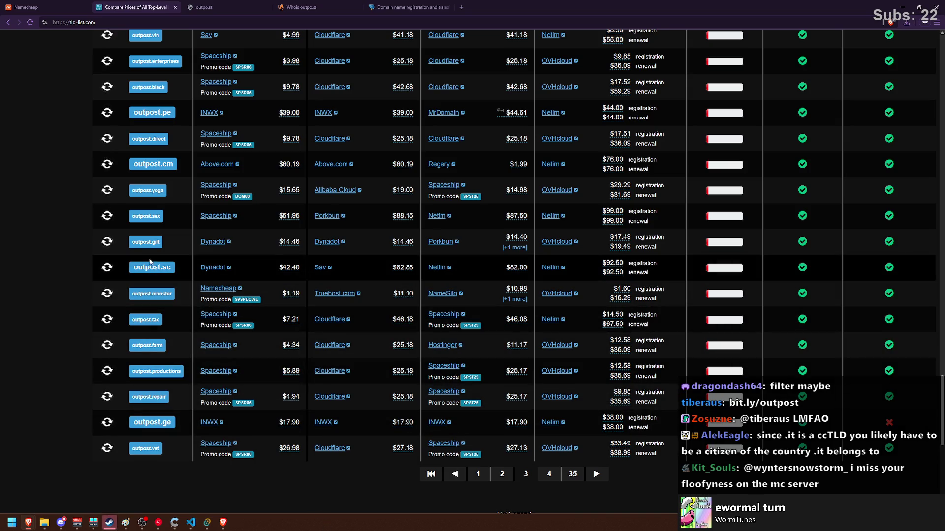
{"action": "left_click", "coordinate": [27, 7]}
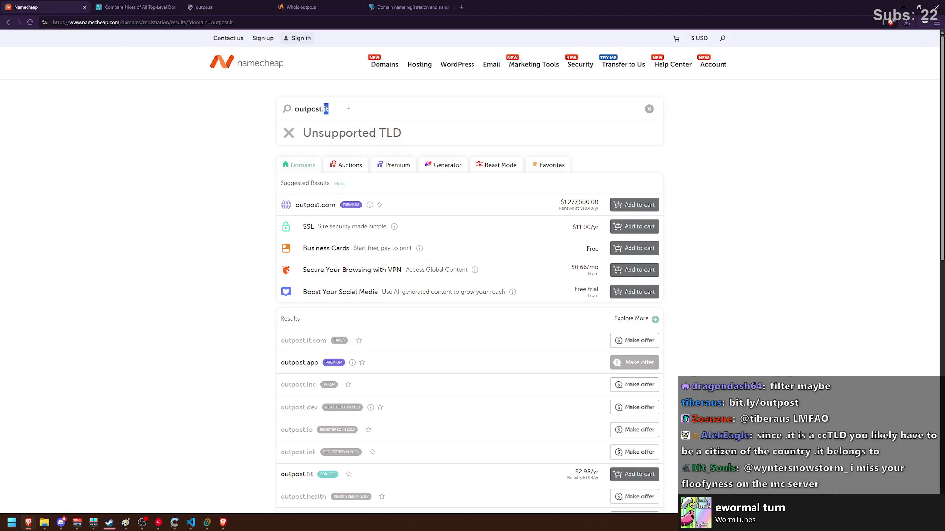
Search Namecheap for outpost.io, which shows as already registered.
{"action": "key", "text": "Return"}
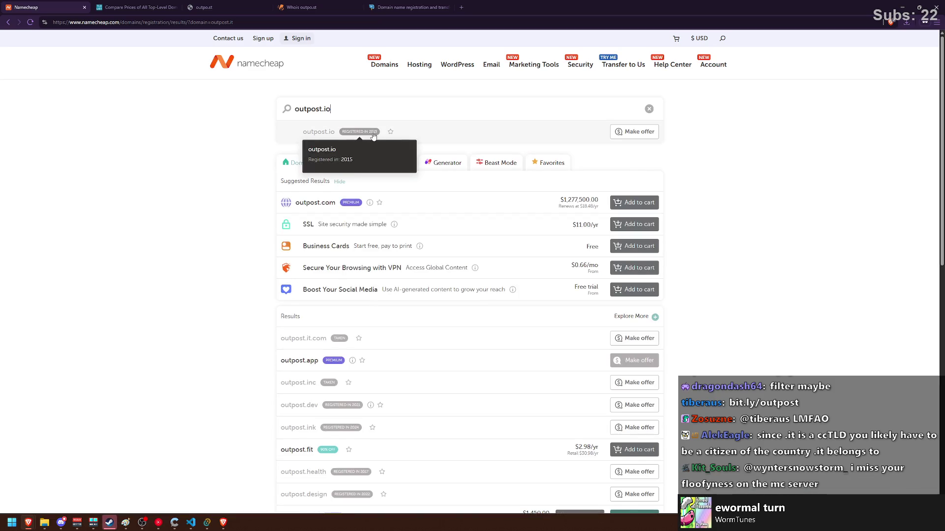
{"action": "scroll", "coordinate": [211, 224], "scroll_direction": "down", "scroll_amount": 3}
{"action": "scroll", "coordinate": [365, 220], "scroll_direction": "down", "scroll_amount": 4}
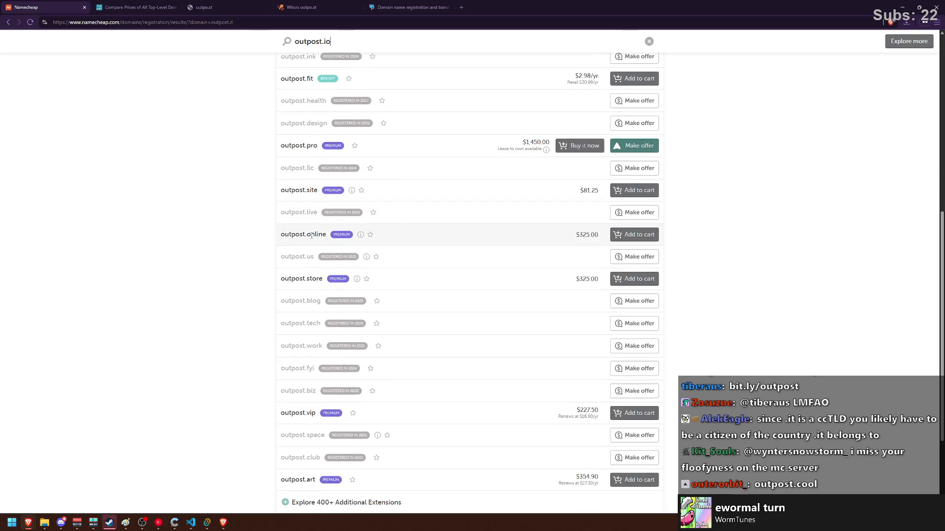
{"action": "scroll", "coordinate": [306, 193], "scroll_direction": "down", "scroll_amount": 3}
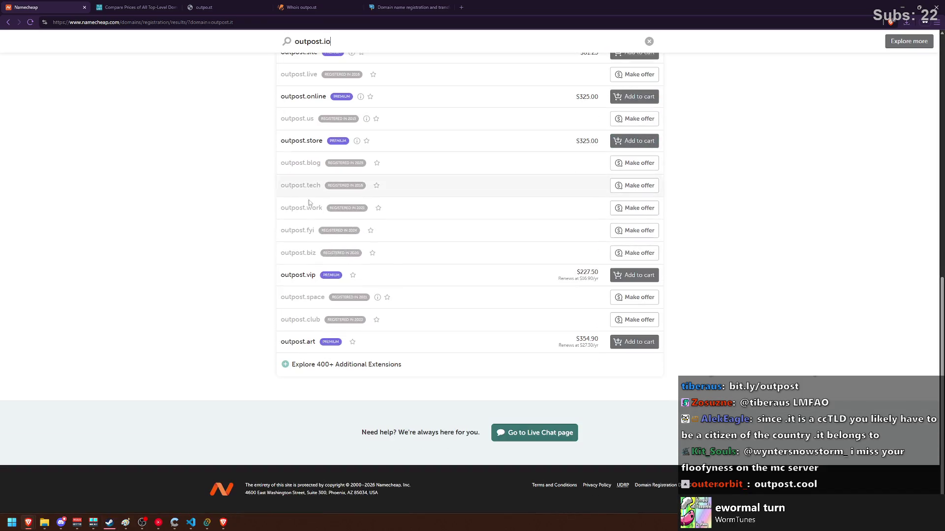
Expand the 400+ additional outpost extensions and switch to Beast Mode bulk search.
{"action": "left_click", "coordinate": [320, 363]}
{"action": "scroll", "coordinate": [298, 279], "scroll_direction": "down", "scroll_amount": 8}
{"action": "scroll", "coordinate": [363, 279], "scroll_direction": "up", "scroll_amount": 10}
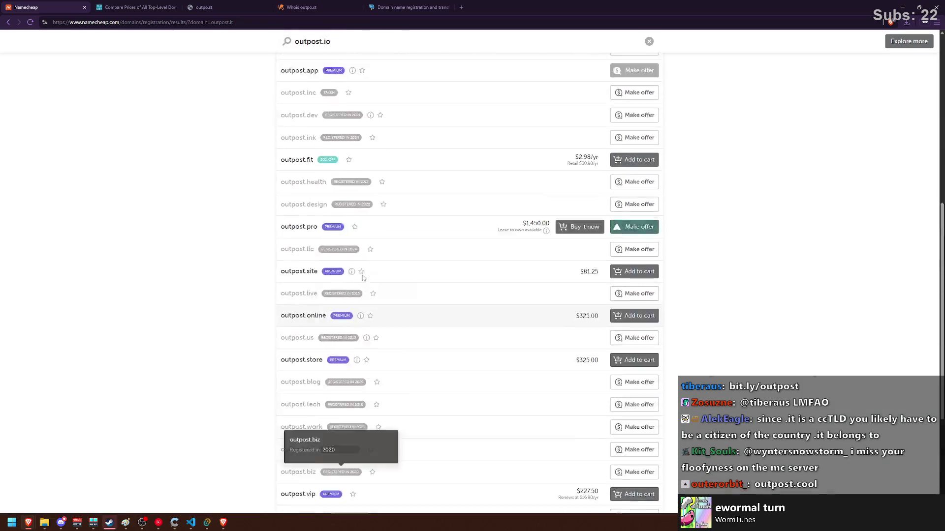
{"action": "left_click", "coordinate": [506, 165]}
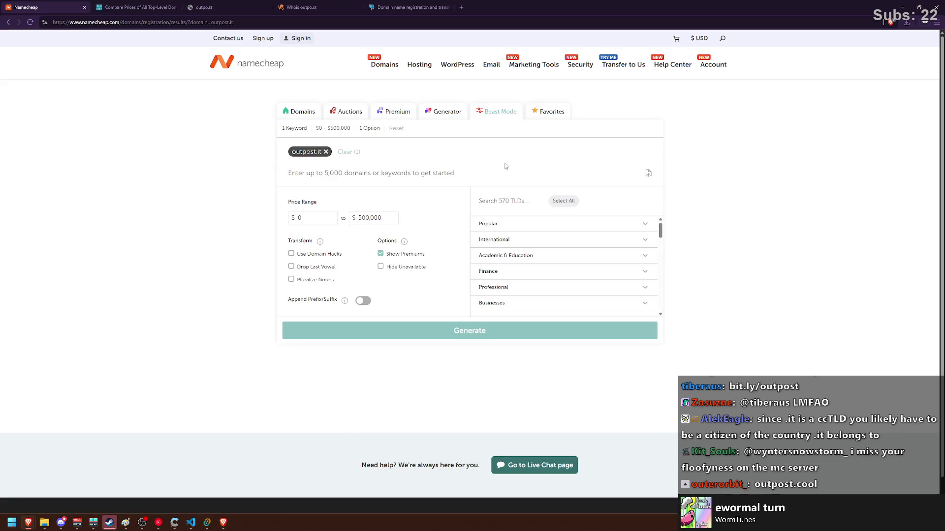
Replace the outpost.it keyword with 'outpost' and search across all 570 TLDs.
{"action": "left_click", "coordinate": [325, 152]}
{"action": "type", "text": "outpost"}
{"action": "key", "text": "Return"}
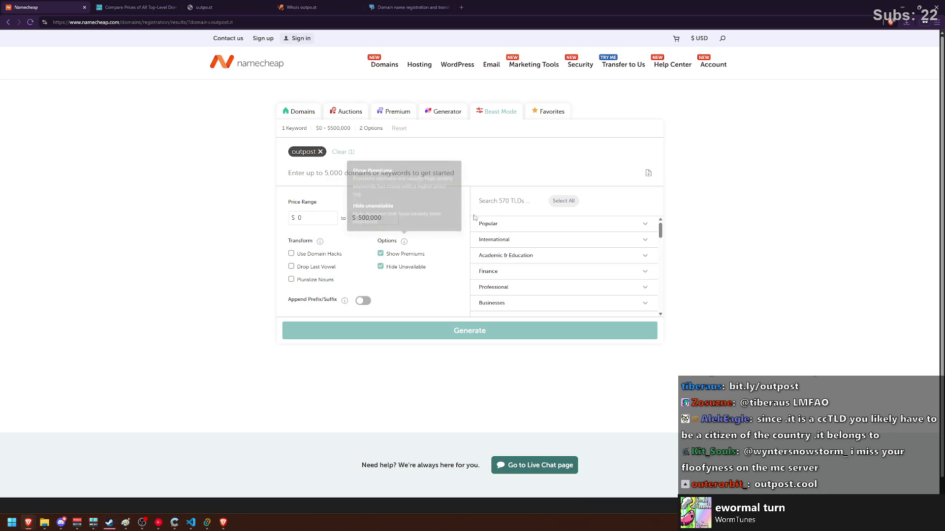
{"action": "left_click", "coordinate": [563, 200]}
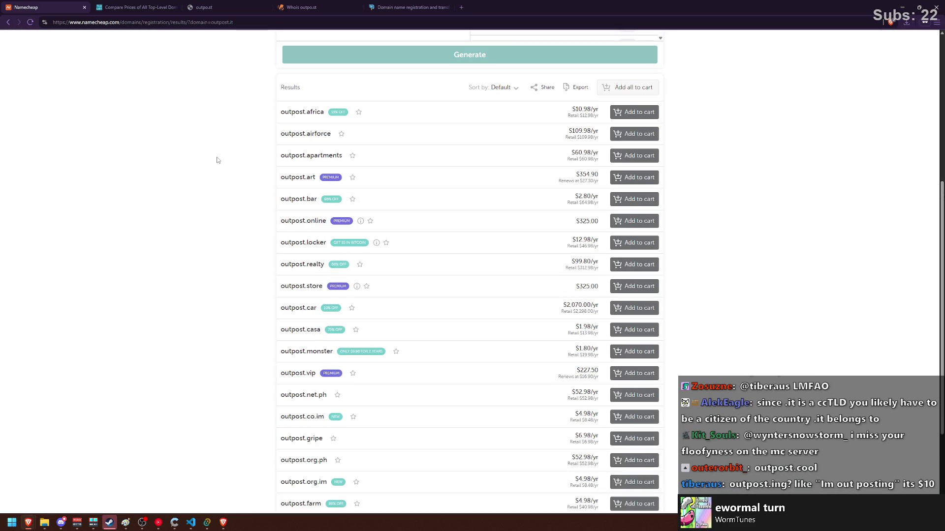
{"action": "scroll", "coordinate": [217, 160], "scroll_direction": "down", "scroll_amount": 2}
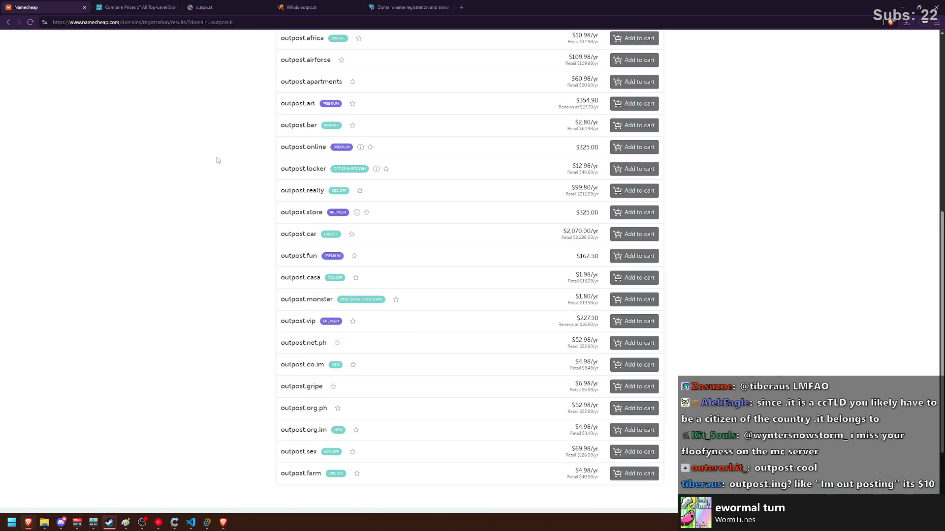
{"action": "scroll", "coordinate": [217, 160], "scroll_direction": "up", "scroll_amount": 4}
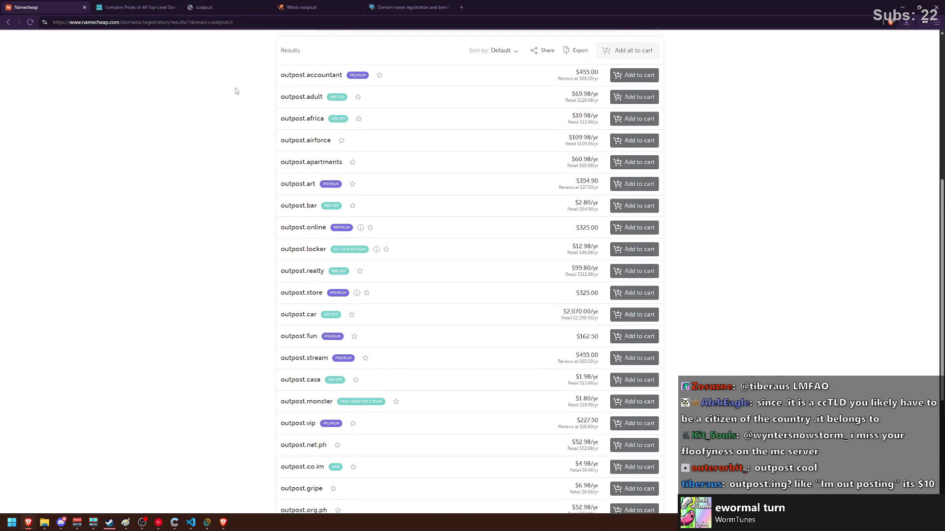
Search the web for '.ing tld' from another tab and start the reCAPTCHA check.
{"action": "left_click", "coordinate": [408, 7]}
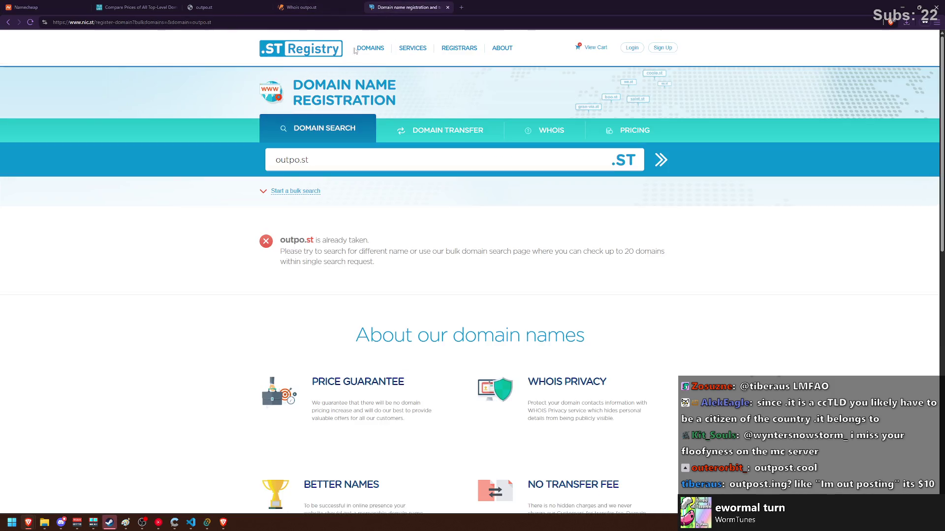
{"action": "left_click", "coordinate": [349, 23]}
{"action": "type", "text": ".ing tld"}
{"action": "key", "text": "Return"}
{"action": "left_click", "coordinate": [20, 69]}
Pass the reCAPTCHA by marking every bus tile and verifying.
{"action": "left_click", "coordinate": [106, 160]}
{"action": "left_click", "coordinate": [114, 123]}
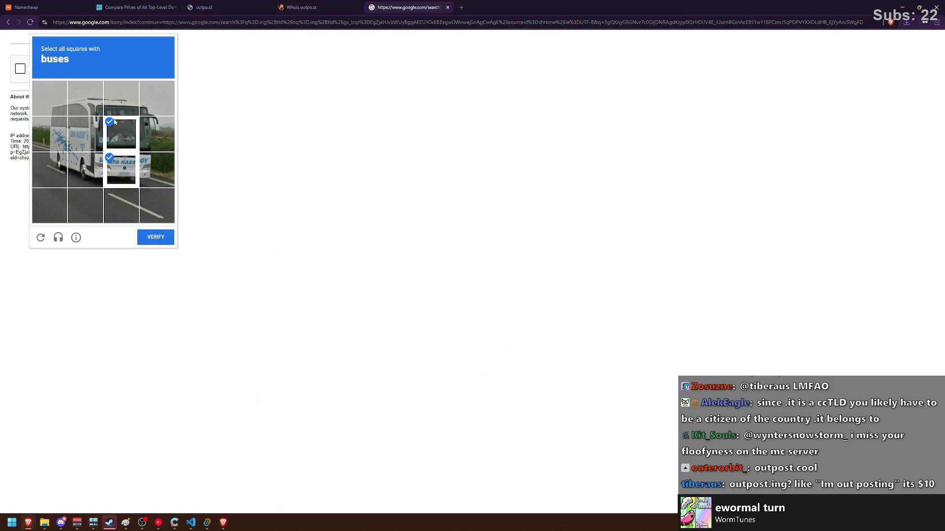
{"action": "left_click", "coordinate": [167, 103]}
{"action": "left_click", "coordinate": [157, 134]}
{"action": "left_click", "coordinate": [157, 170]}
{"action": "left_click", "coordinate": [86, 170]}
{"action": "left_click", "coordinate": [85, 134]}
{"action": "left_click", "coordinate": [85, 98]}
{"action": "left_click", "coordinate": [49, 99]}
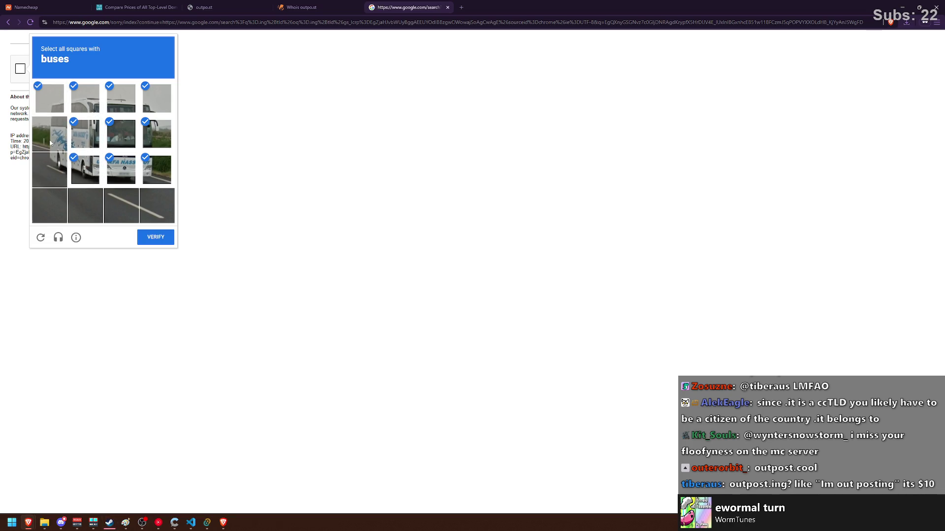
{"action": "left_click", "coordinate": [49, 134]}
{"action": "left_click", "coordinate": [49, 169]}
{"action": "left_click", "coordinate": [159, 238]}
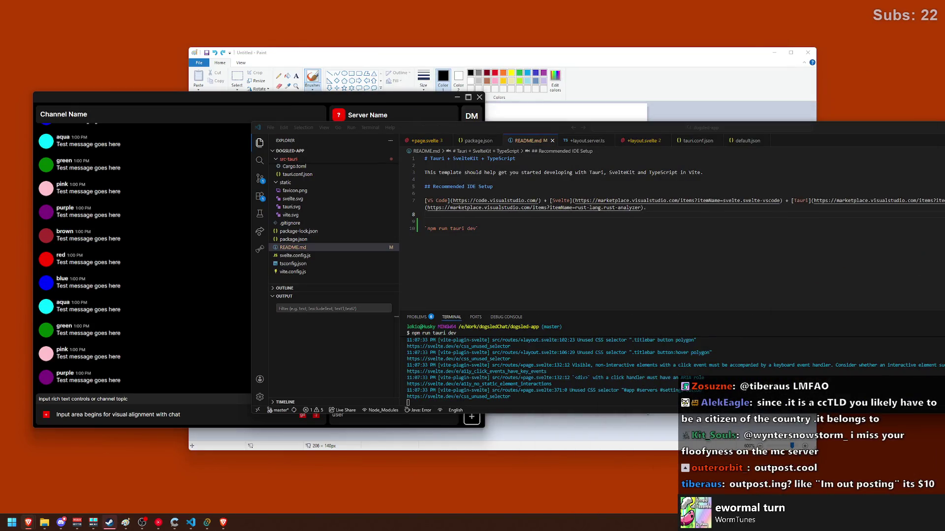
Close the .ing tld Google results and load the Namecheap homepage.
{"action": "key", "text": "alt+Tab"}
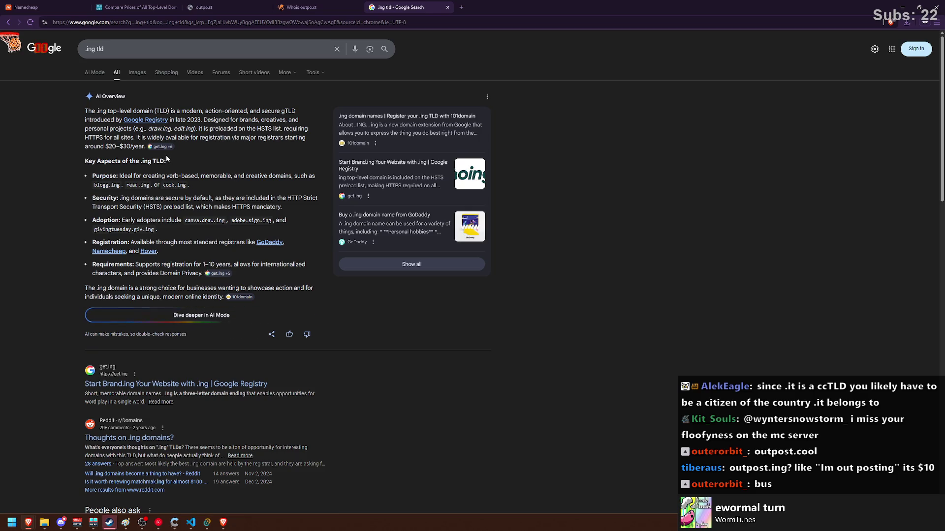
{"action": "left_click", "coordinate": [447, 7]}
{"action": "left_click", "coordinate": [322, 20]}
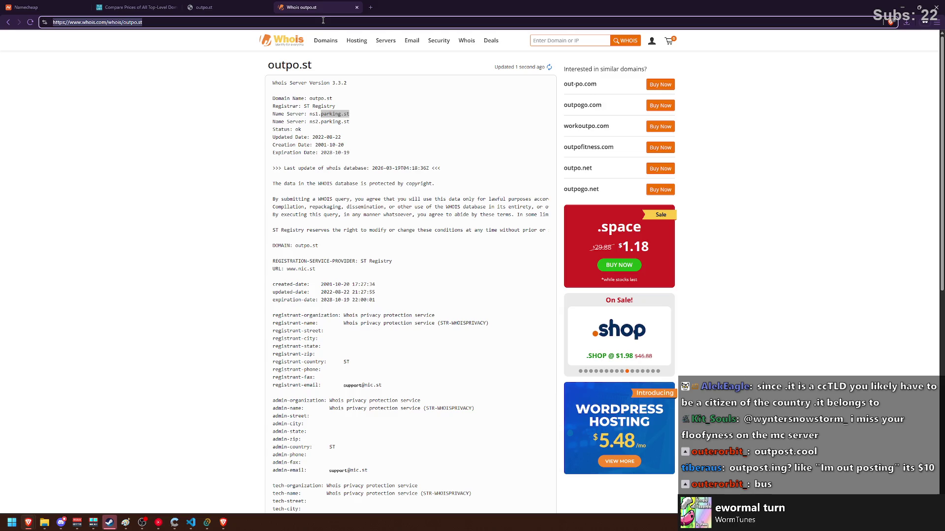
{"action": "type", "text": "namecheap"}
{"action": "key", "text": "Return"}
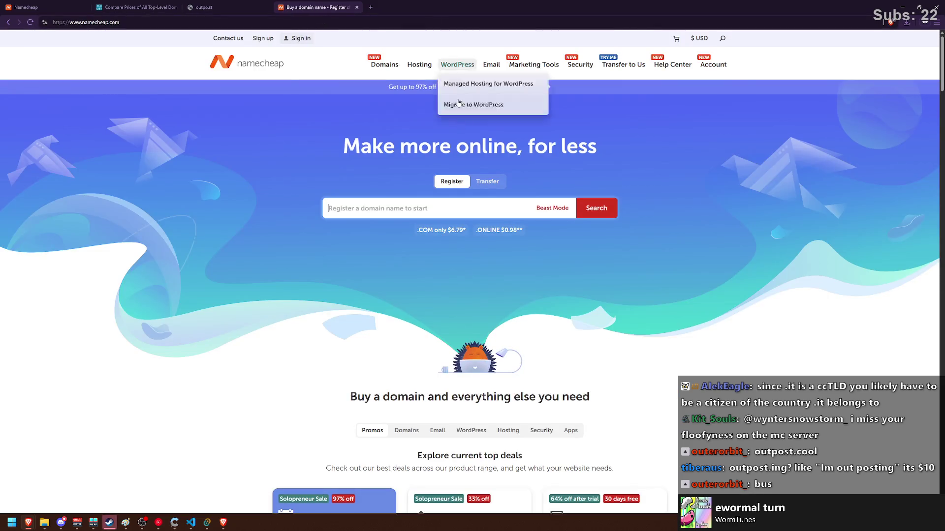
Search Namecheap for outpost.ing ($12.98/yr), then return to the bulk outpost results tab.
{"action": "type", "text": "outpost.ing"}
{"action": "key", "text": "Return"}
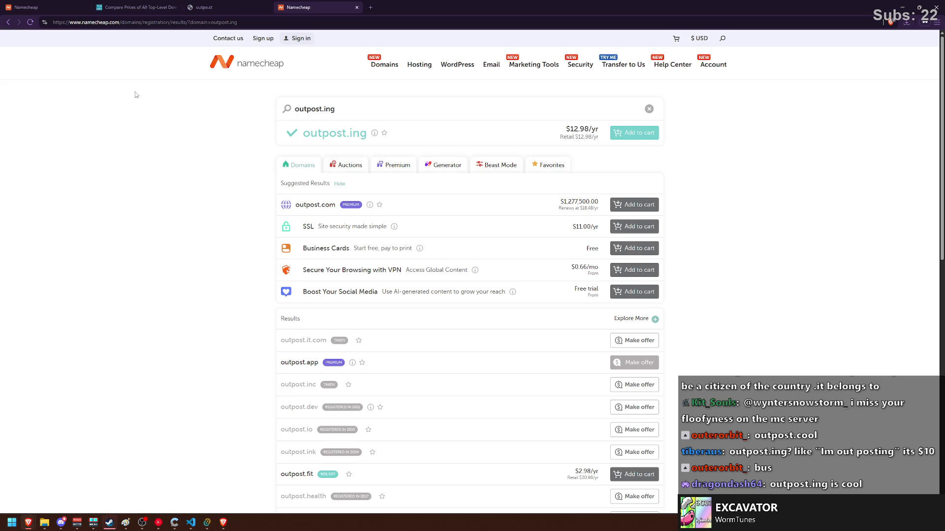
{"action": "left_click", "coordinate": [26, 7]}
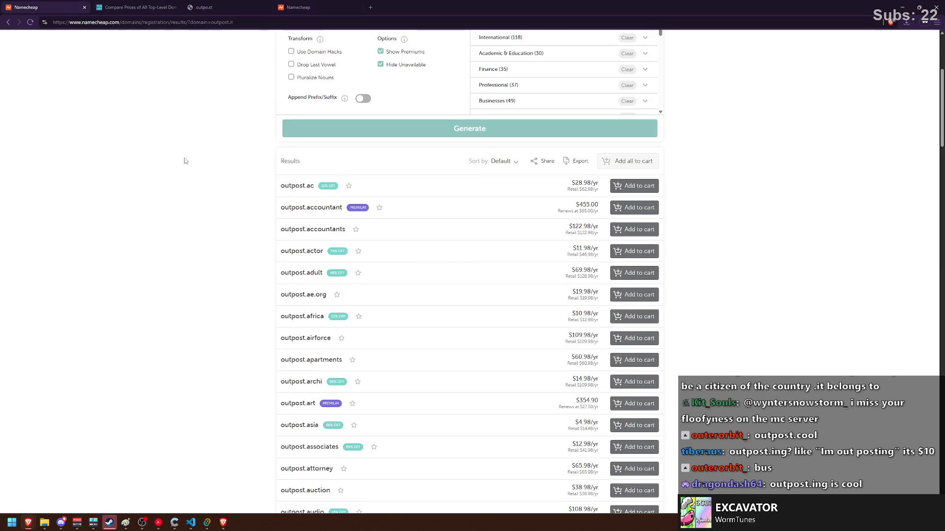
{"action": "scroll", "coordinate": [225, 204], "scroll_direction": "down", "scroll_amount": 10}
{"action": "scroll", "coordinate": [222, 190], "scroll_direction": "down", "scroll_amount": 5}
{"action": "scroll", "coordinate": [223, 190], "scroll_direction": "down", "scroll_amount": 15}
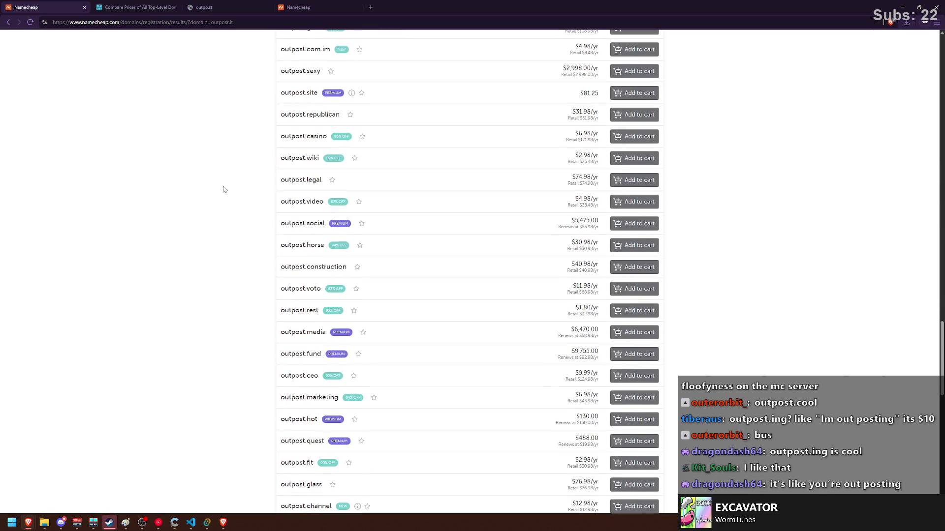
{"action": "scroll", "coordinate": [223, 189], "scroll_direction": "down", "scroll_amount": 8}
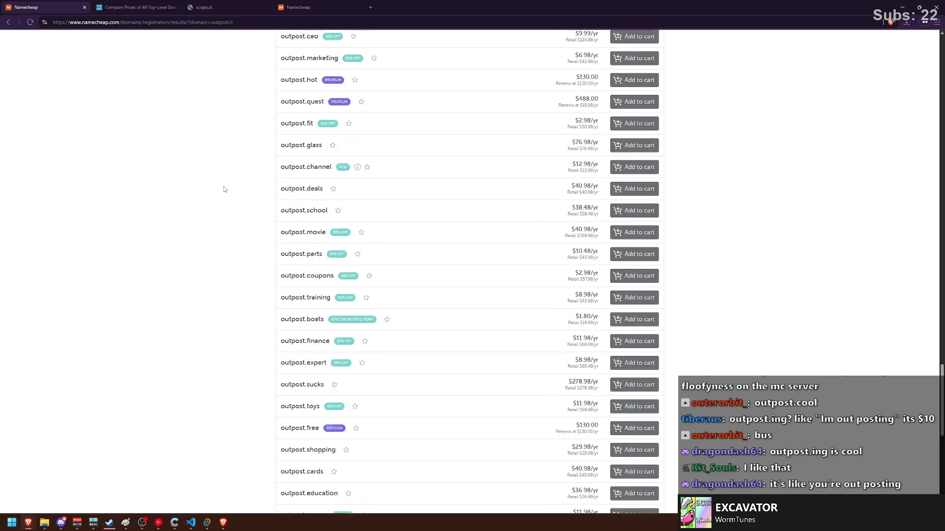
{"action": "scroll", "coordinate": [223, 189], "scroll_direction": "down", "scroll_amount": 9}
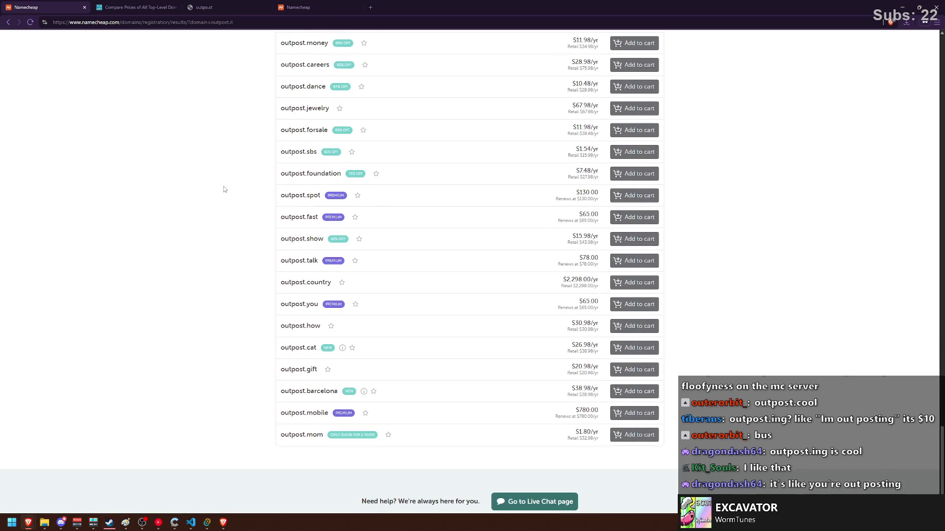
{"action": "scroll", "coordinate": [223, 189], "scroll_direction": "down", "scroll_amount": 2}
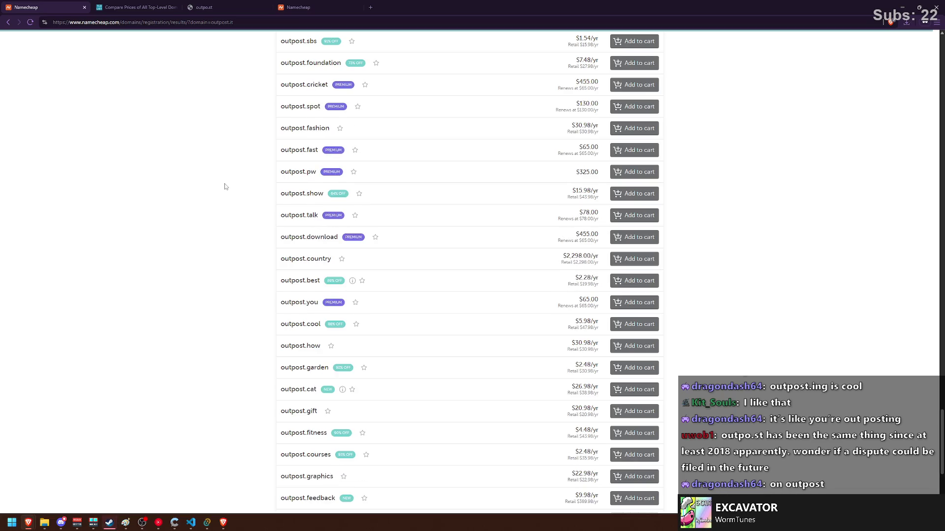
{"action": "scroll", "coordinate": [225, 186], "scroll_direction": "down", "scroll_amount": 3}
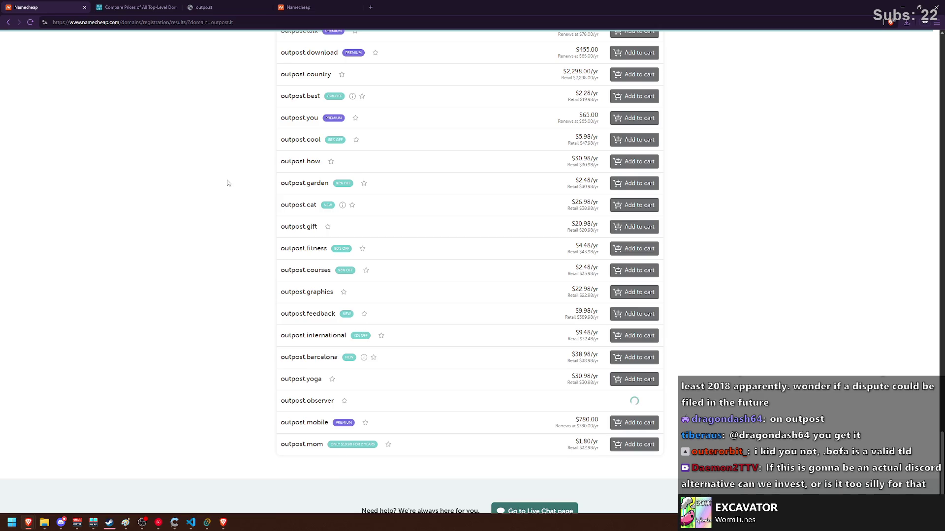
{"action": "scroll", "coordinate": [228, 182], "scroll_direction": "up", "scroll_amount": 20}
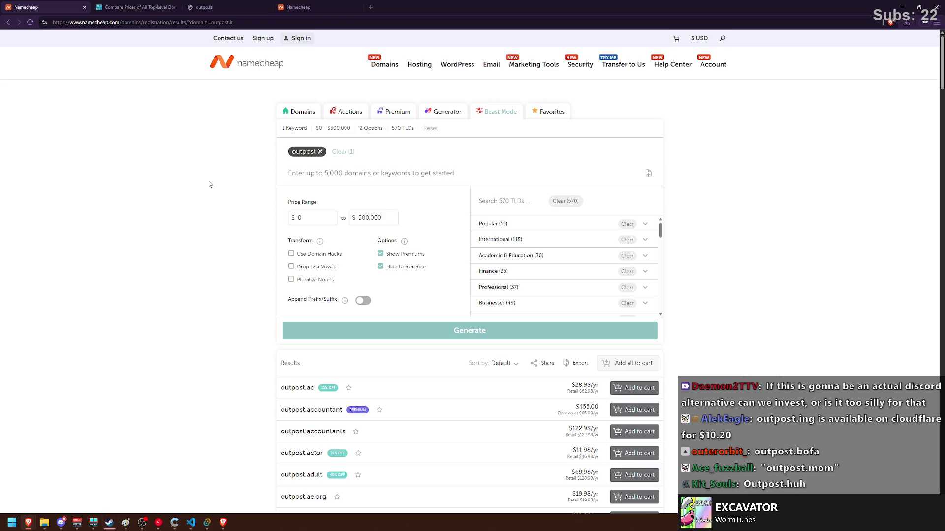
{"action": "scroll", "coordinate": [214, 225], "scroll_direction": "down", "scroll_amount": 5}
{"action": "scroll", "coordinate": [252, 249], "scroll_direction": "down", "scroll_amount": 20}
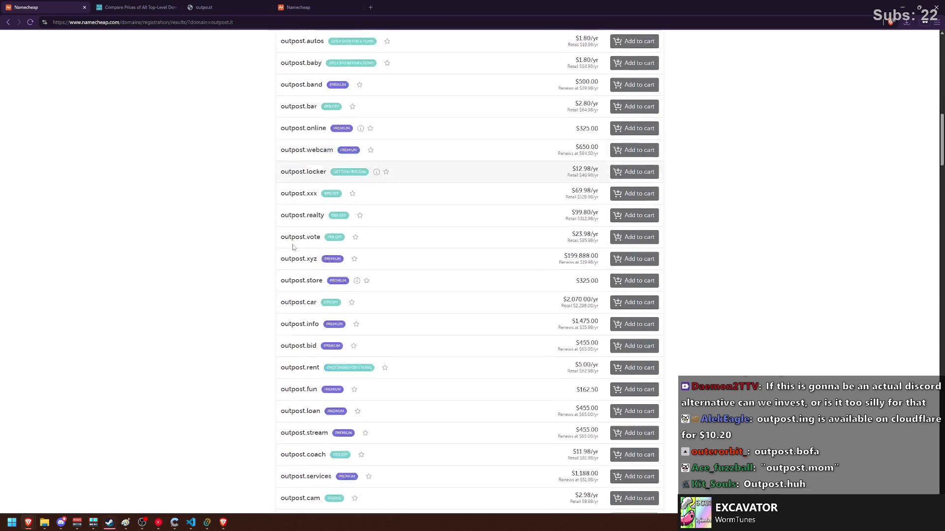
{"action": "scroll", "coordinate": [261, 253], "scroll_direction": "down", "scroll_amount": 8}
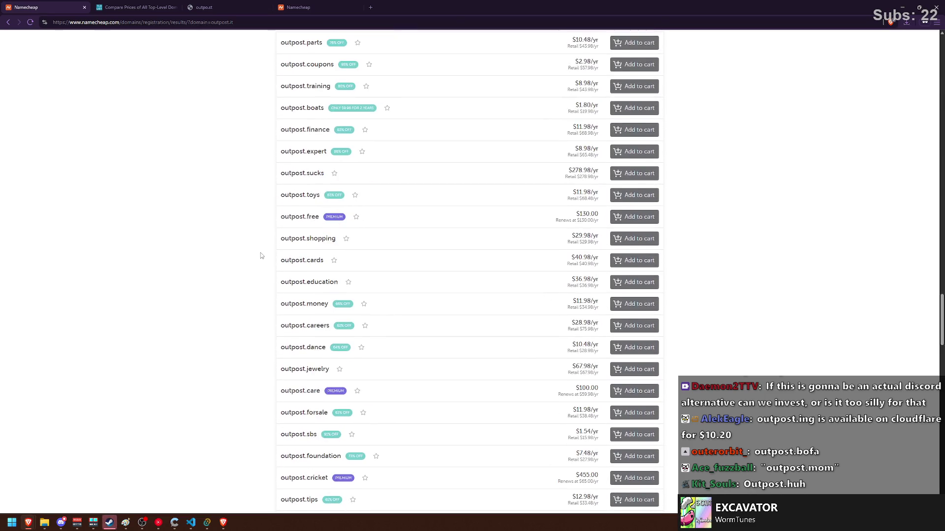
{"action": "scroll", "coordinate": [261, 253], "scroll_direction": "down", "scroll_amount": 8}
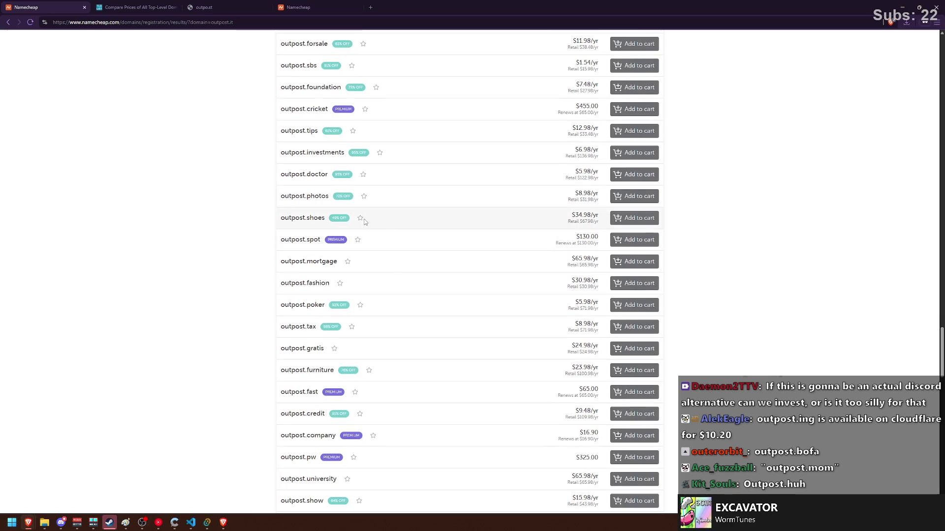
{"action": "scroll", "coordinate": [365, 241], "scroll_direction": "down", "scroll_amount": 3}
{"action": "mouse_move", "coordinate": [346, 288]}
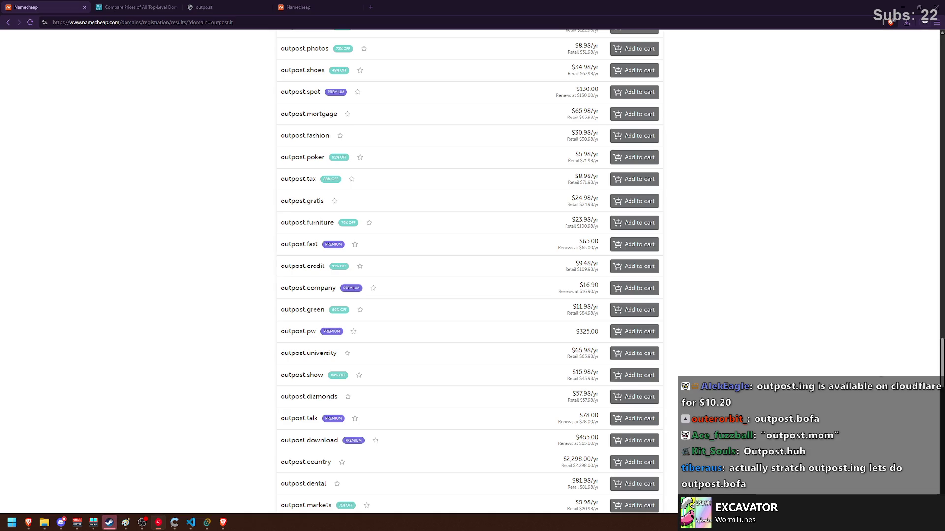
{"action": "left_click", "coordinate": [105, 326]}
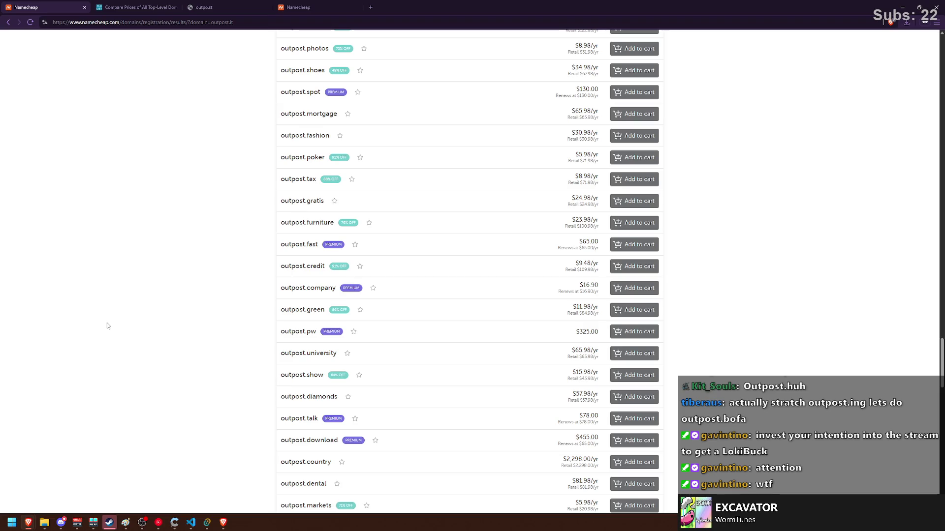
{"action": "scroll", "coordinate": [108, 326], "scroll_direction": "down", "scroll_amount": 4}
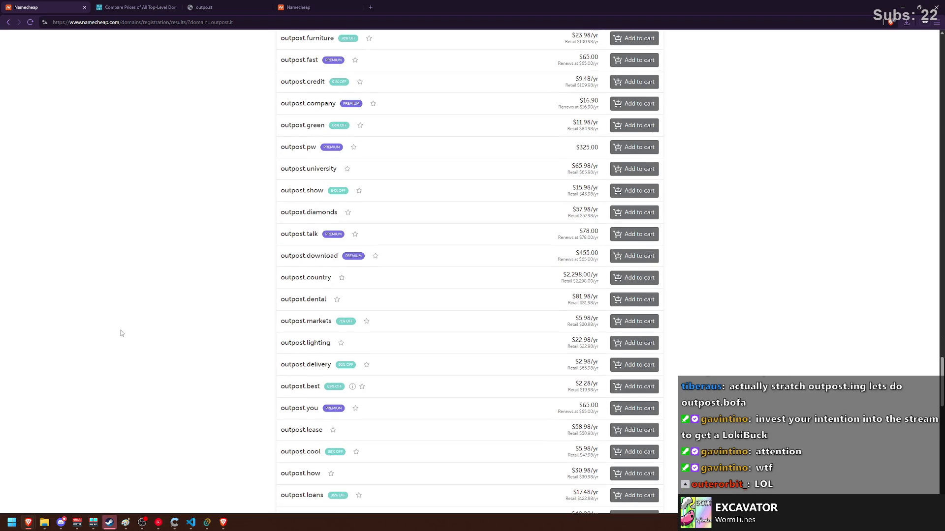
{"action": "scroll", "coordinate": [122, 334], "scroll_direction": "down", "scroll_amount": 3}
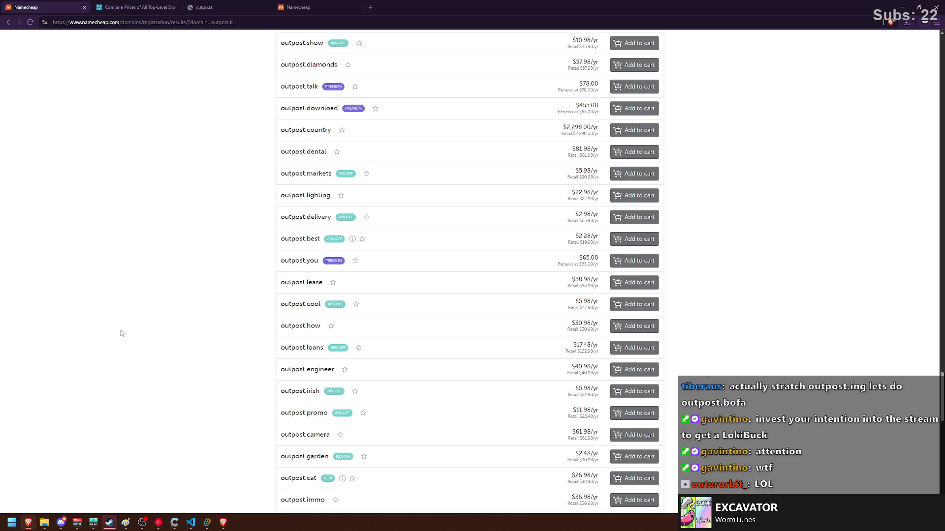
{"action": "scroll", "coordinate": [122, 333], "scroll_direction": "down", "scroll_amount": 3}
{"action": "scroll", "coordinate": [121, 334], "scroll_direction": "down", "scroll_amount": 4}
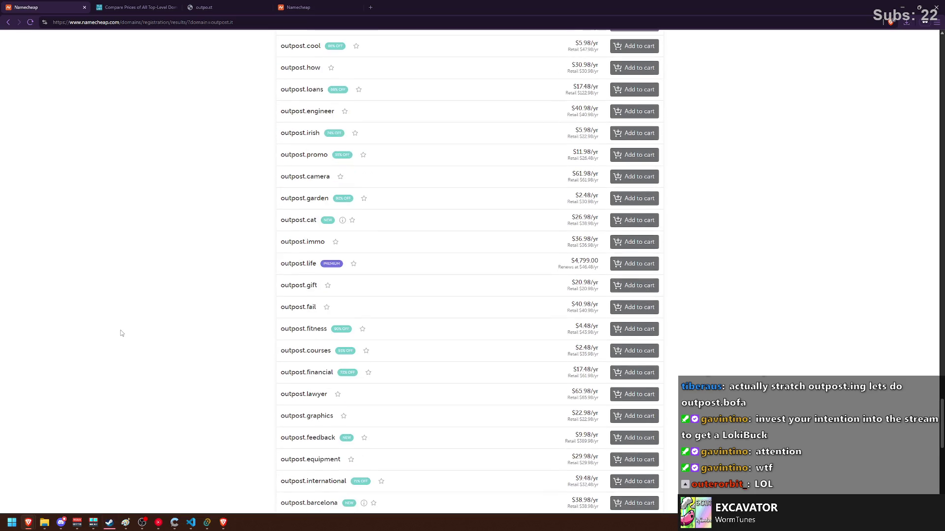
{"action": "scroll", "coordinate": [122, 334], "scroll_direction": "down", "scroll_amount": 1}
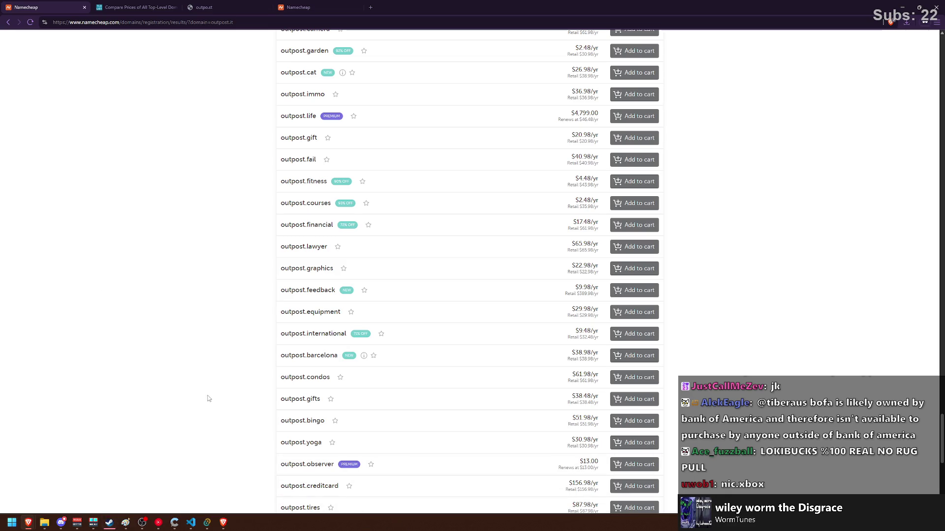
{"action": "scroll", "coordinate": [210, 385], "scroll_direction": "down", "scroll_amount": 2}
{"action": "scroll", "coordinate": [211, 384], "scroll_direction": "down", "scroll_amount": 5}
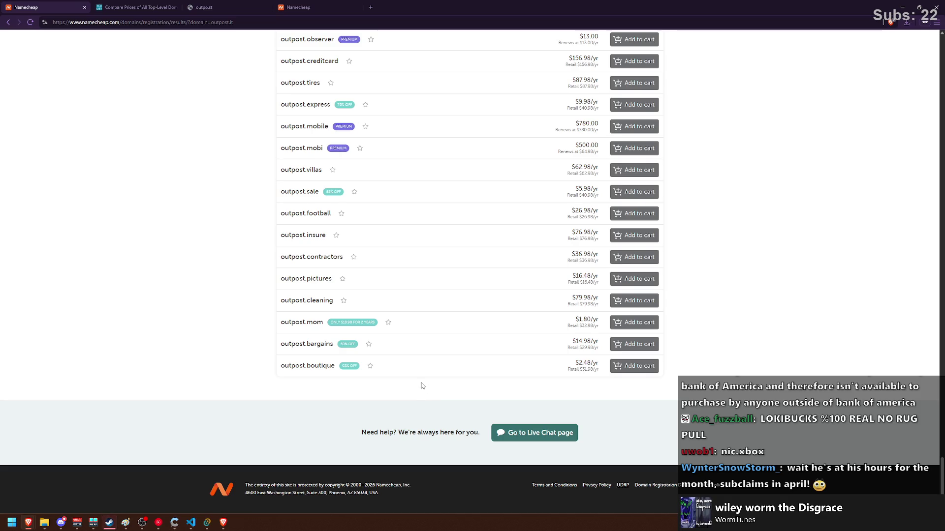
{"action": "scroll", "coordinate": [419, 382], "scroll_direction": "up", "scroll_amount": 15}
{"action": "scroll", "coordinate": [418, 378], "scroll_direction": "up", "scroll_amount": 10}
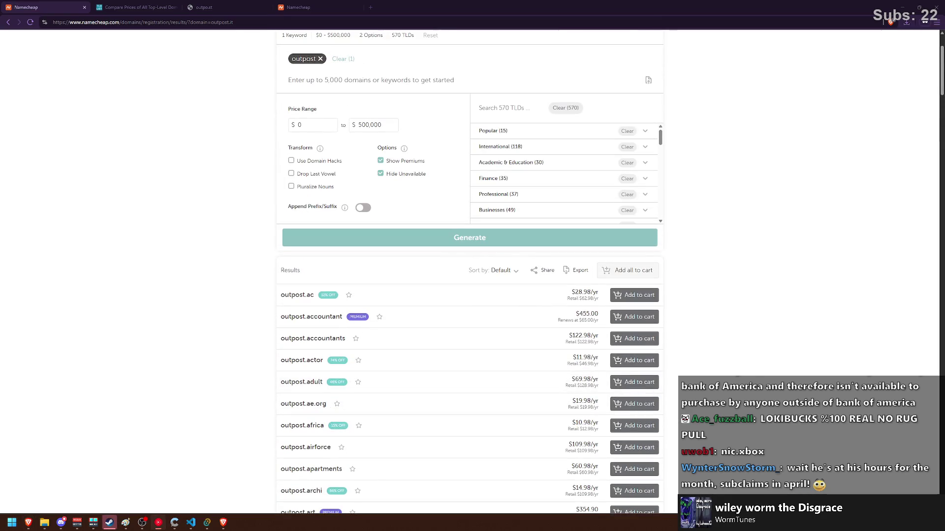
Try sorting the domain results alphabetically, by TLD, by price, then back to default.
{"action": "scroll", "coordinate": [694, 364], "scroll_direction": "up", "scroll_amount": 2}
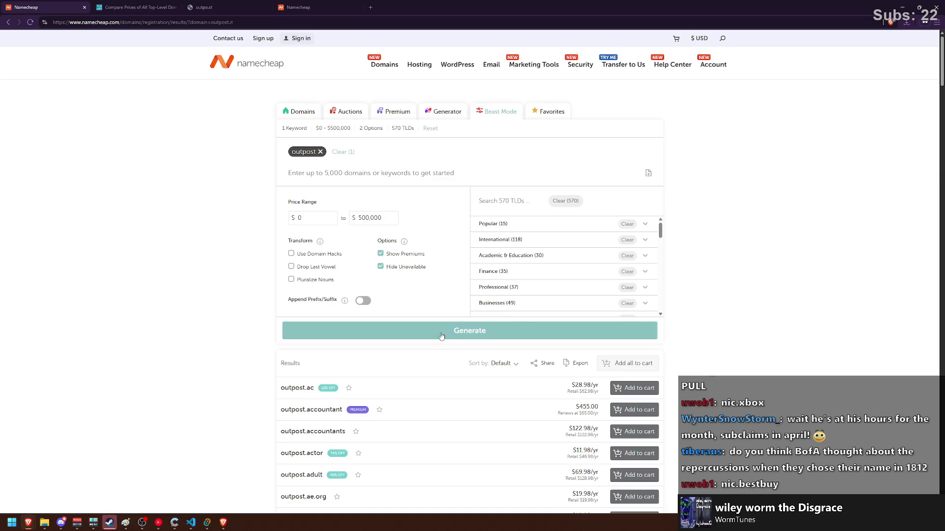
{"action": "scroll", "coordinate": [433, 333], "scroll_direction": "down", "scroll_amount": 3}
{"action": "left_click", "coordinate": [506, 179]}
{"action": "left_click", "coordinate": [504, 210]}
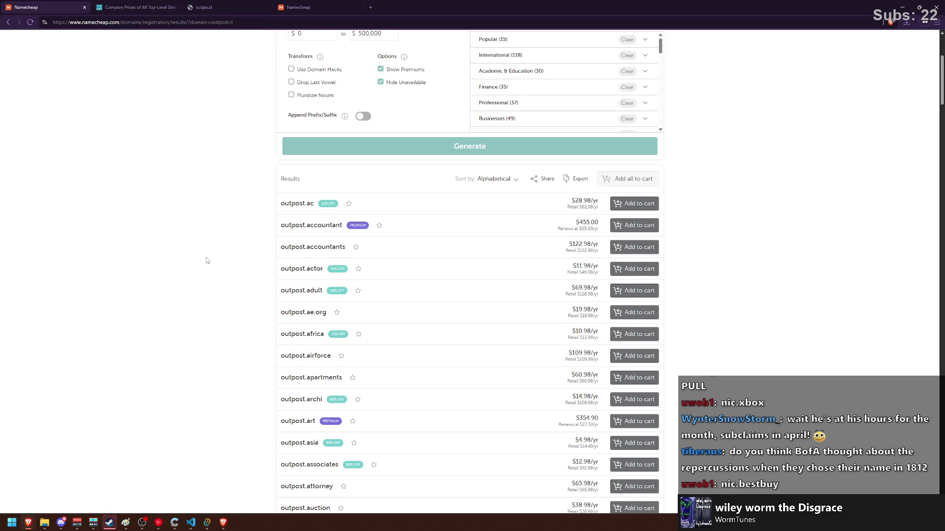
{"action": "scroll", "coordinate": [206, 260], "scroll_direction": "down", "scroll_amount": 6}
{"action": "scroll", "coordinate": [207, 261], "scroll_direction": "up", "scroll_amount": 9}
{"action": "left_click", "coordinate": [507, 364]}
{"action": "left_click", "coordinate": [487, 406]}
{"action": "left_click", "coordinate": [505, 363]}
{"action": "left_click", "coordinate": [506, 363]}
{"action": "left_click", "coordinate": [505, 363]}
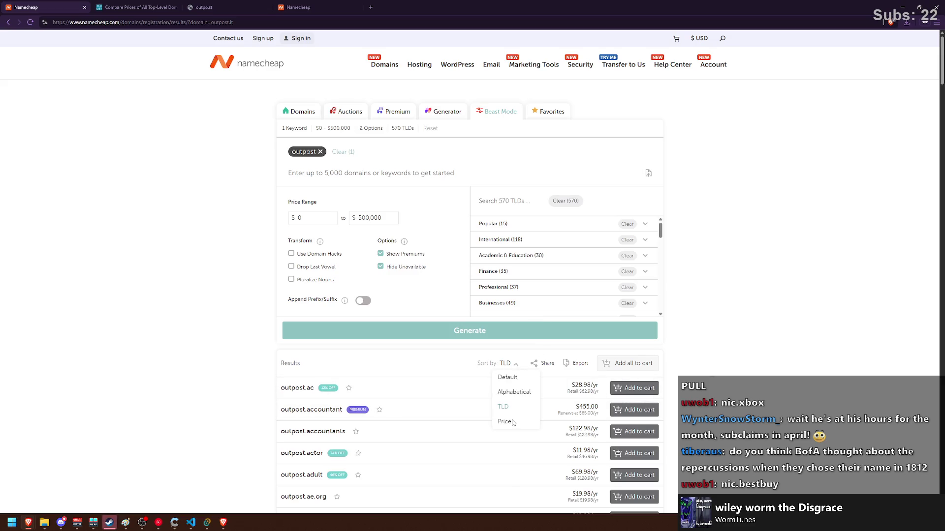
{"action": "left_click", "coordinate": [507, 422]}
{"action": "left_click", "coordinate": [505, 377]}
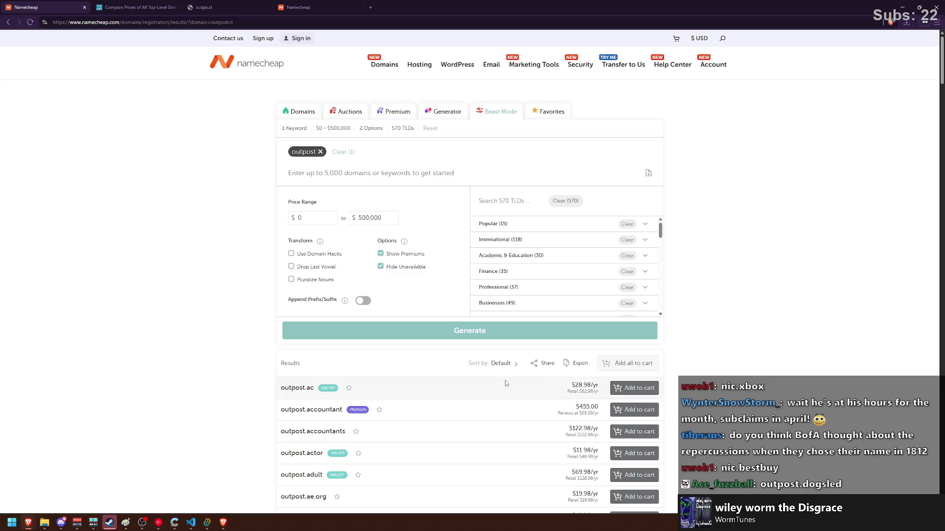
Search the results page for a .zone domain, then return to the top.
{"action": "scroll", "coordinate": [303, 340], "scroll_direction": "down", "scroll_amount": 6}
{"action": "scroll", "coordinate": [303, 332], "scroll_direction": "down", "scroll_amount": 5}
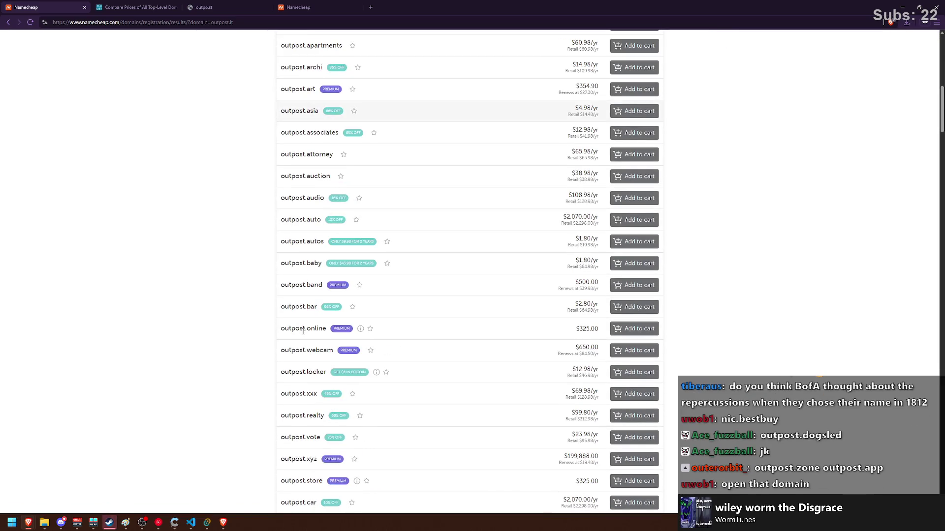
{"action": "scroll", "coordinate": [302, 327], "scroll_direction": "down", "scroll_amount": 10}
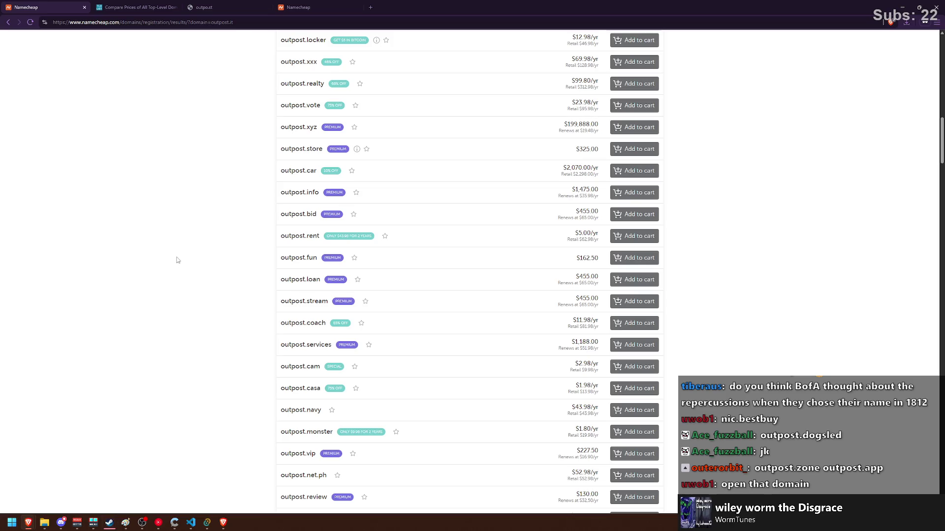
{"action": "key", "text": "ctrl+f"}
{"action": "type", "text": ".zone"}
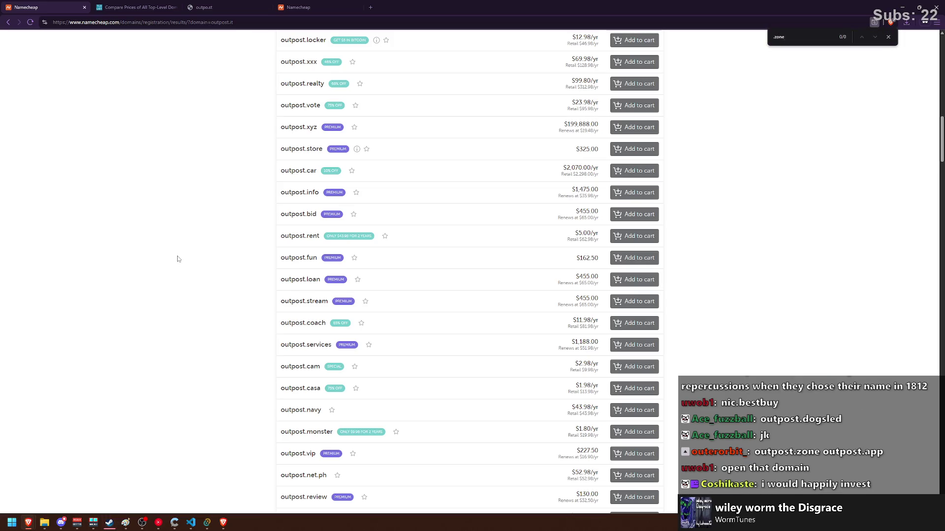
{"action": "key", "text": "Escape"}
{"action": "key", "text": "Home"}
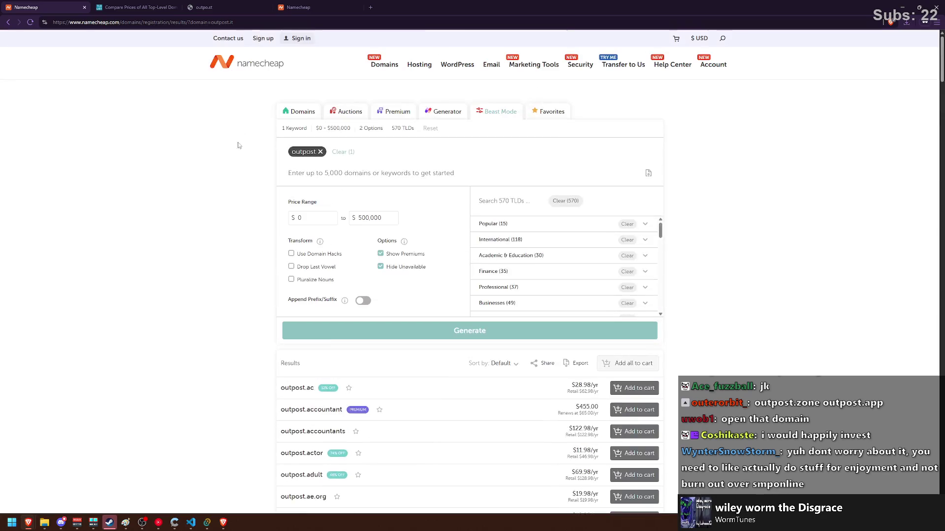
In the outpost.ing results tab, search for outpost.zone instead.
{"action": "left_click", "coordinate": [298, 7]}
{"action": "left_click", "coordinate": [417, 110]}
{"action": "type", "text": "outpost.zone"}
{"action": "key", "text": "Return"}
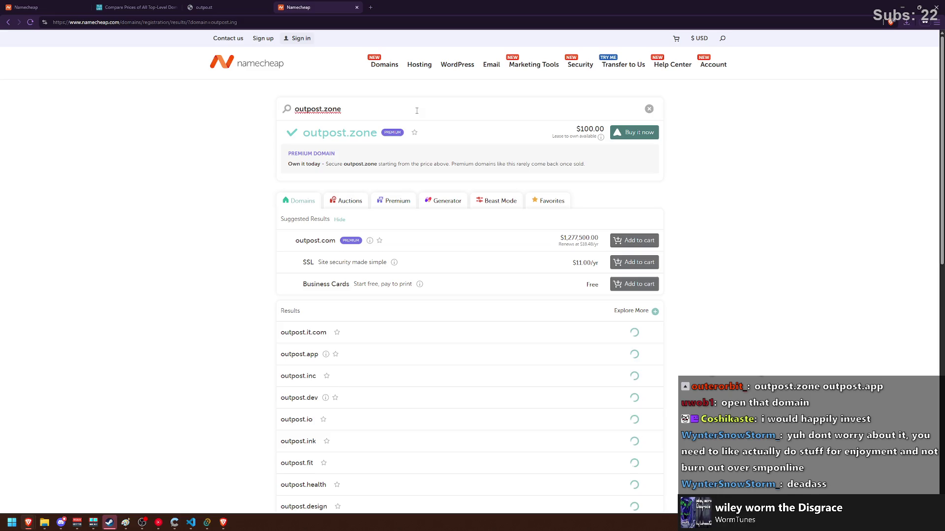
Check outpost.zone's $995.00 lease-to-own price, then change the search to outpost.app.
{"action": "mouse_move", "coordinate": [601, 138]}
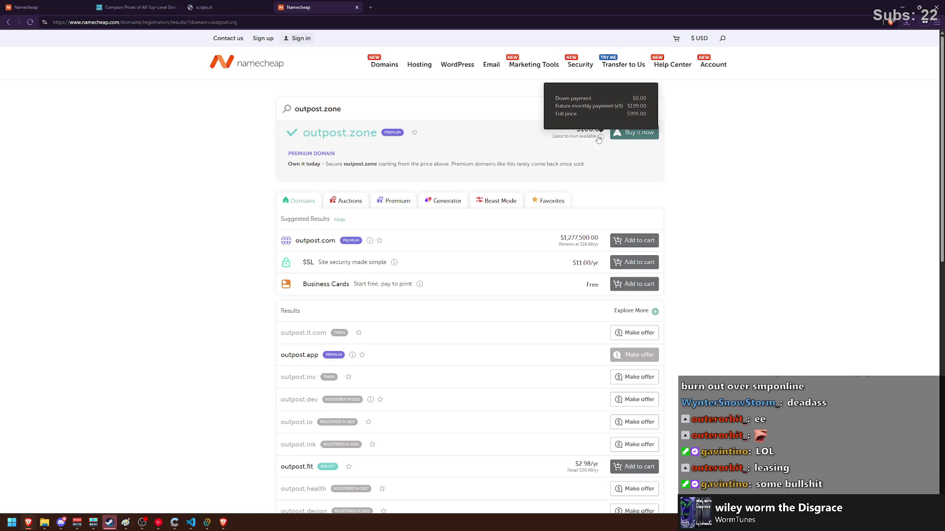
{"action": "double_click", "coordinate": [371, 105]}
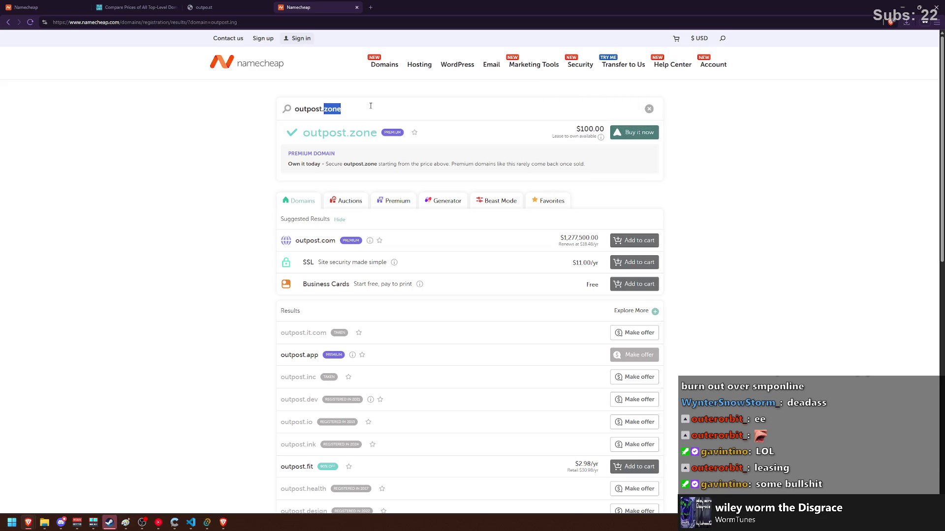
{"action": "type", "text": "app"}
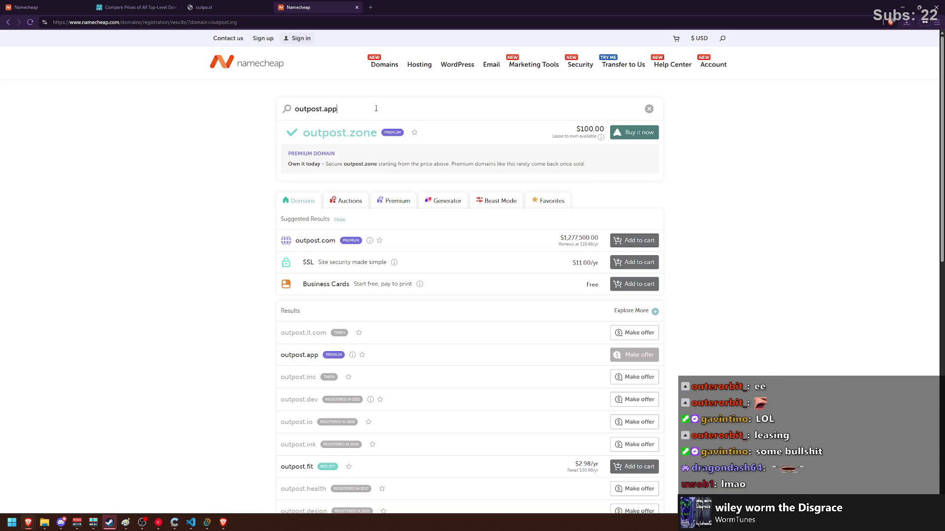
{"action": "key", "text": "Return"}
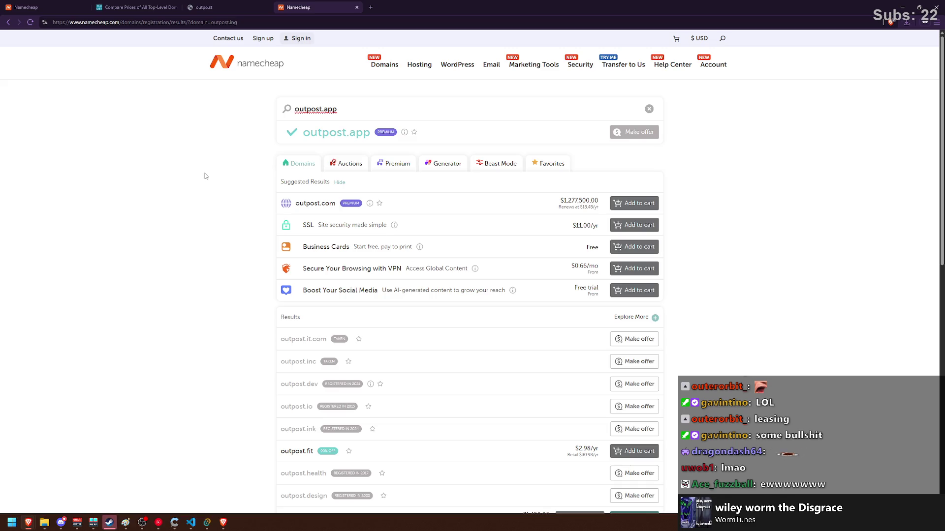
{"action": "mouse_move", "coordinate": [302, 133]}
{"action": "left_mouse_down"}
{"action": "mouse_move", "coordinate": [379, 134]}
{"action": "mouse_move", "coordinate": [367, 10]}
{"action": "left_mouse_up"}
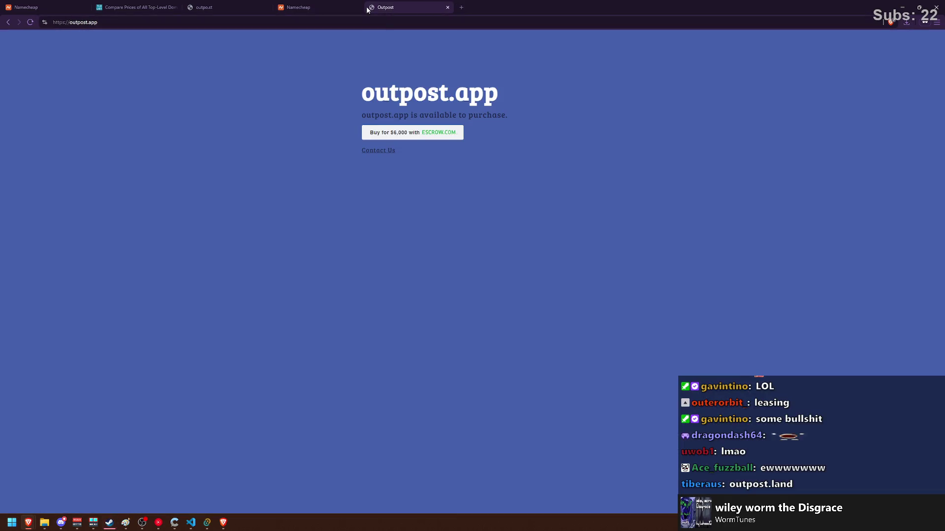
{"action": "left_click", "coordinate": [314, 8]}
{"action": "left_click", "coordinate": [447, 7]}
{"action": "left_click", "coordinate": [368, 107]}
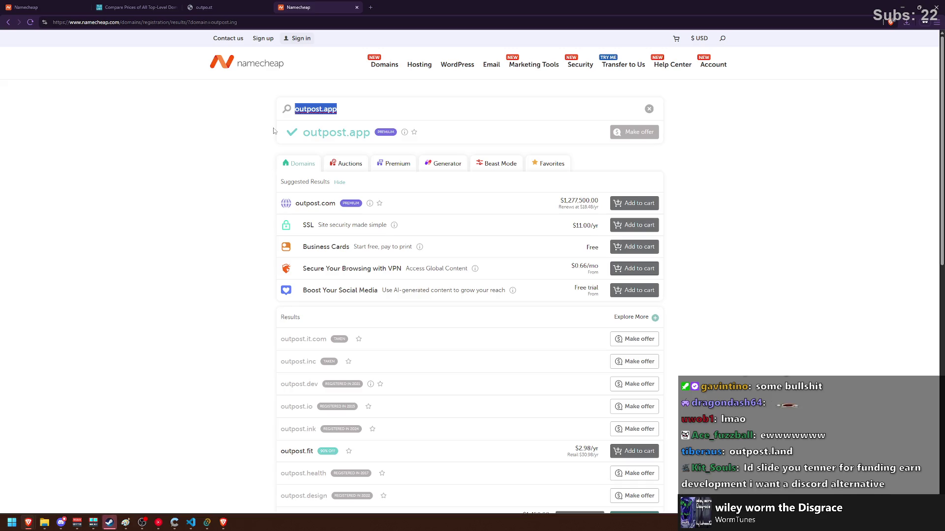
Clear the search box and check outpost.ing availability again.
{"action": "key", "text": "BackSpace"}
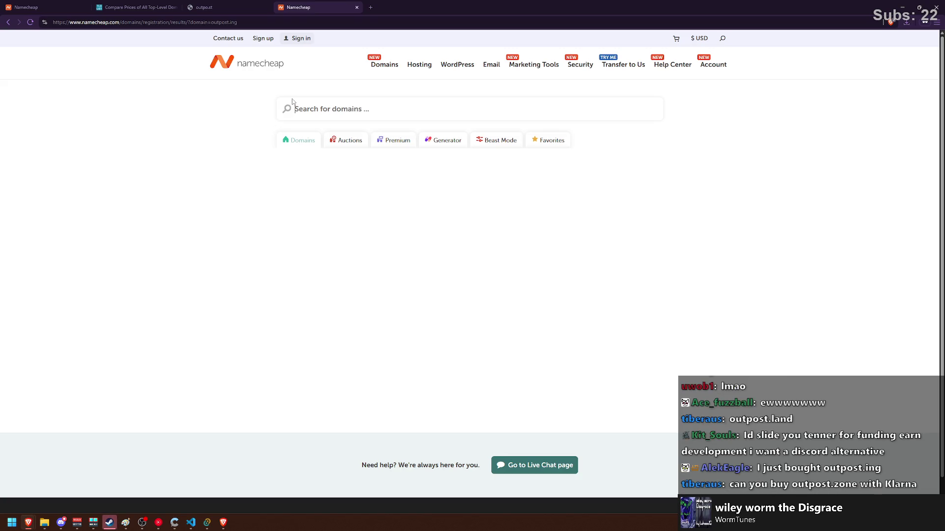
{"action": "type", "text": "outpost.ing"}
{"action": "key", "text": "Return"}
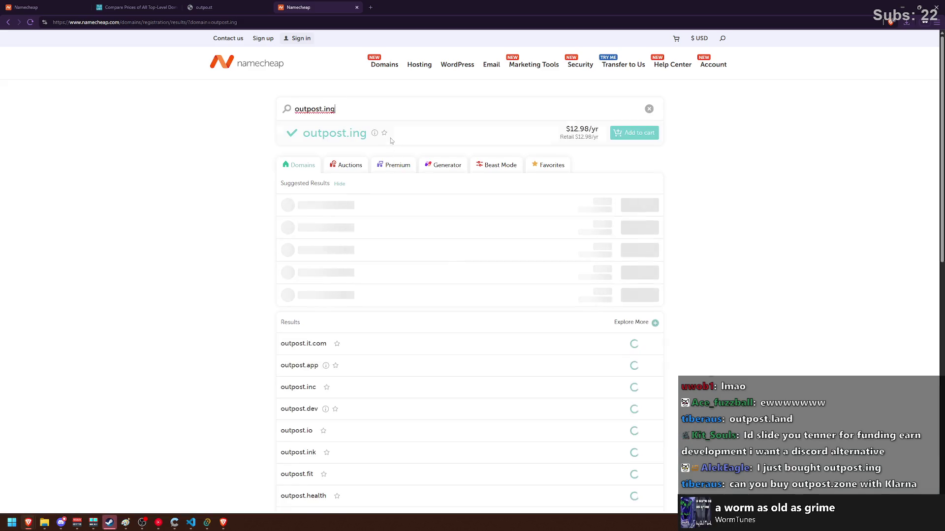
Search outpost.zone instead, then bring the Paint logo sketches forward.
{"action": "double_click", "coordinate": [368, 105]}
{"action": "type", "text": "zone"}
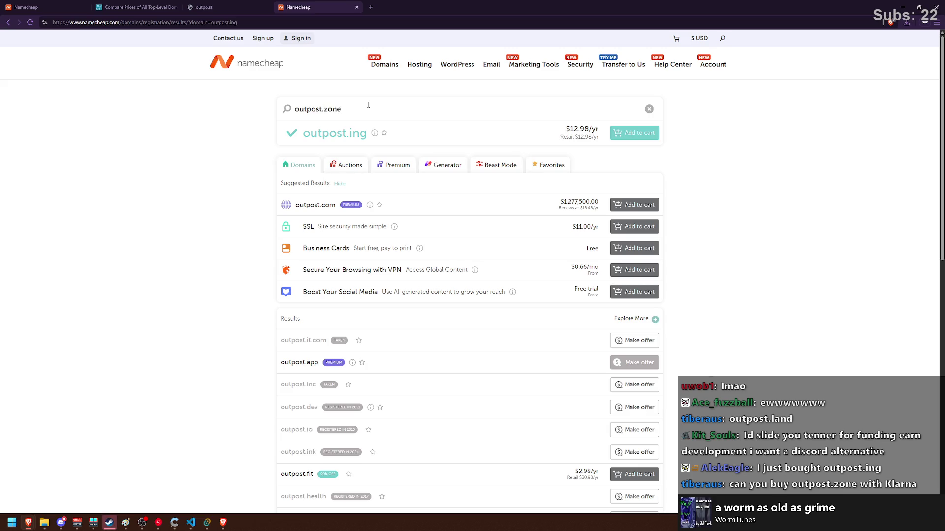
{"action": "key", "text": "Return"}
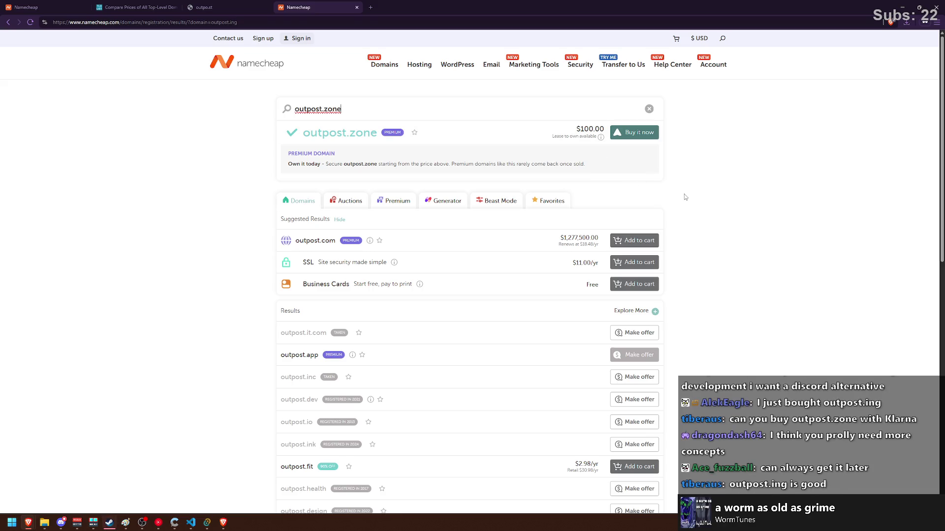
{"action": "left_click", "coordinate": [126, 523]}
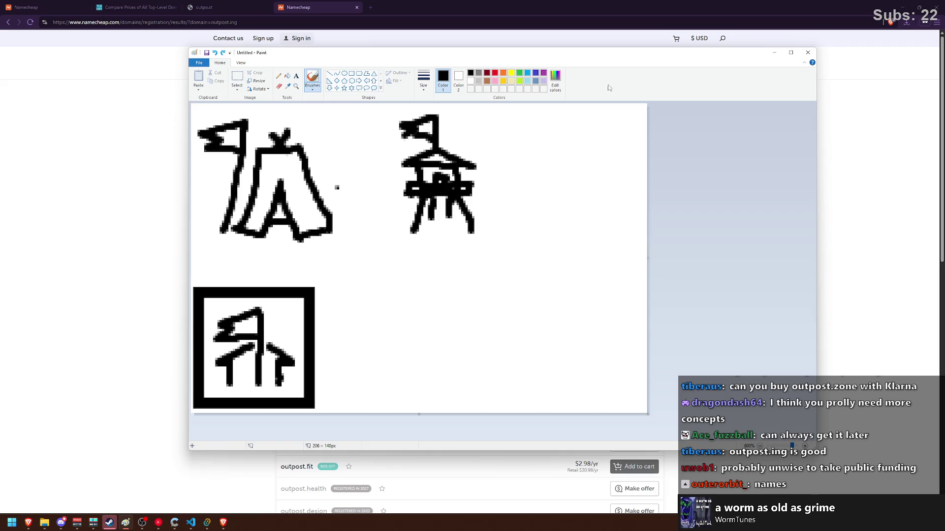
Minimize Paint's logo sketches to reveal the $100.00 outpost.zone results.
{"action": "left_click", "coordinate": [774, 52]}
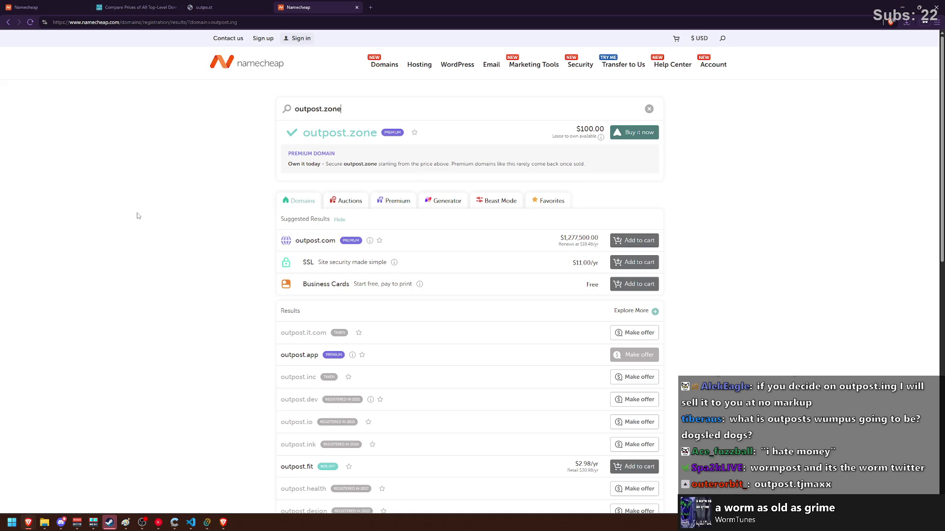
{"action": "mouse_move", "coordinate": [303, 132]}
{"action": "left_mouse_down"}
{"action": "mouse_move", "coordinate": [377, 133]}
{"action": "mouse_move", "coordinate": [310, 133]}
{"action": "mouse_move", "coordinate": [351, 231]}
{"action": "left_mouse_up"}
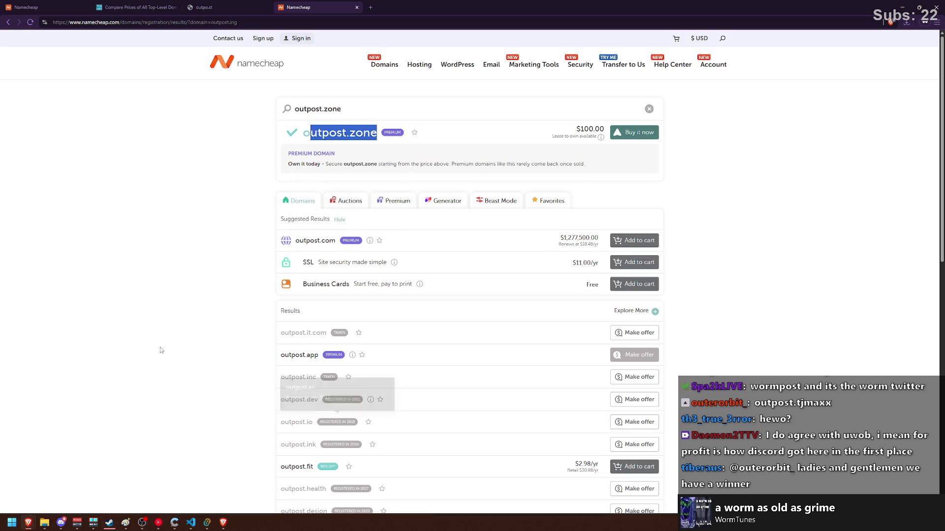
{"action": "left_click", "coordinate": [146, 311]}
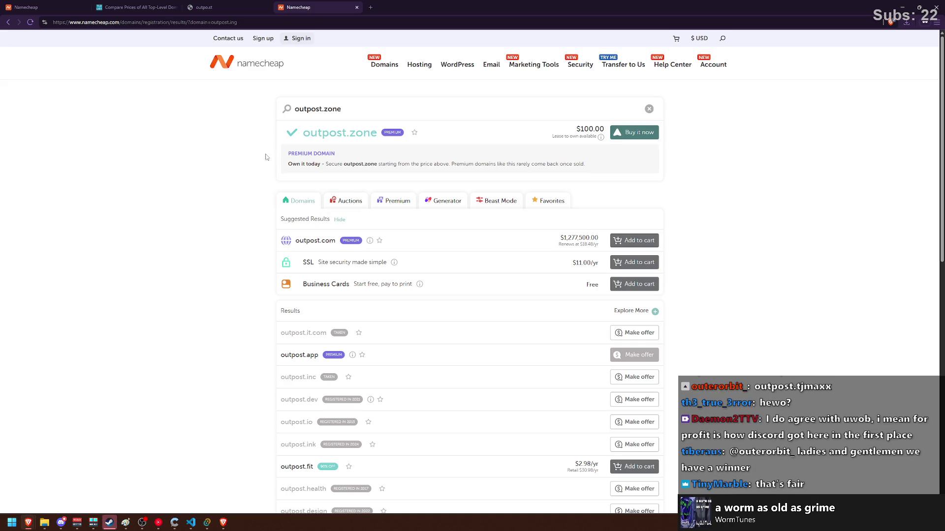
{"action": "left_click_drag", "start_coordinate": [303, 133], "coordinate": [379, 133]}
{"action": "left_click", "coordinate": [375, 132]}
{"action": "left_click", "coordinate": [377, 132]}
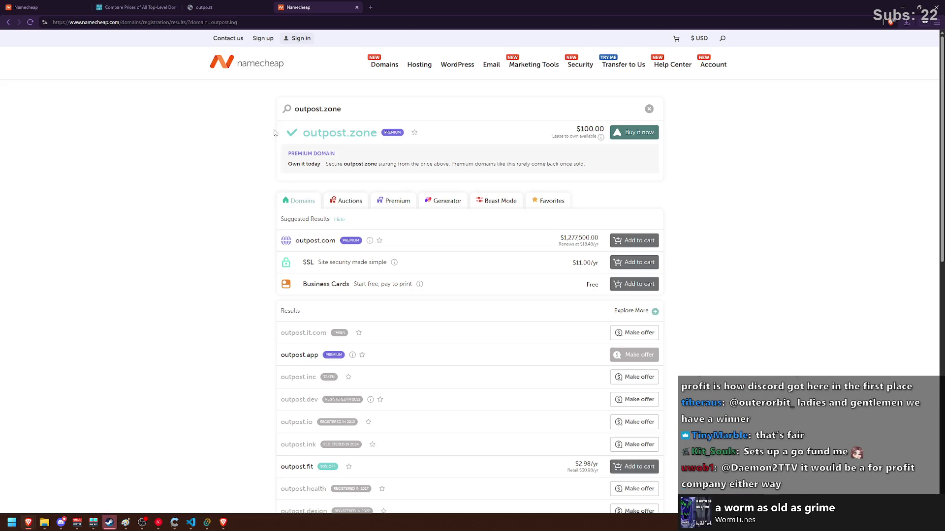
{"action": "left_click_drag", "start_coordinate": [303, 133], "coordinate": [370, 133]}
{"action": "left_click", "coordinate": [374, 132]}
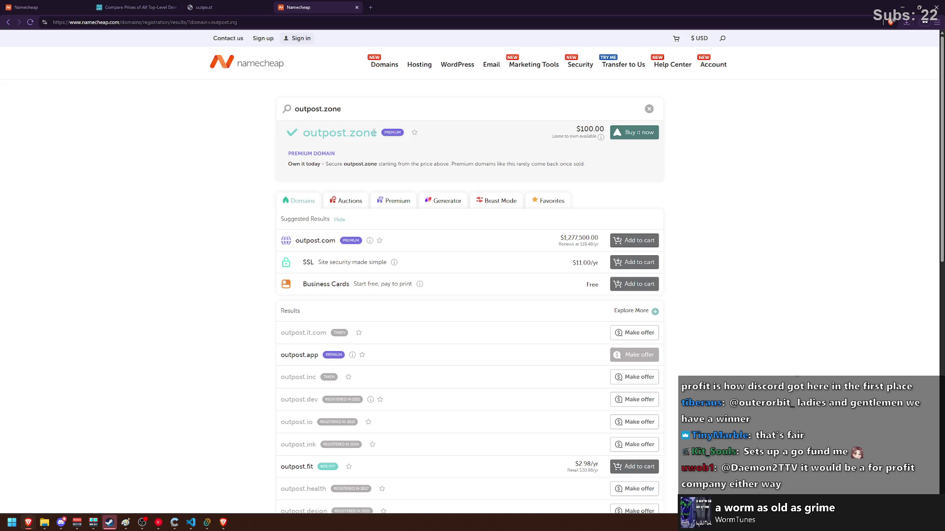
Repeatedly select and deselect the outpost.zone domain name heading.
{"action": "left_click_drag", "start_coordinate": [303, 133], "coordinate": [373, 138]}
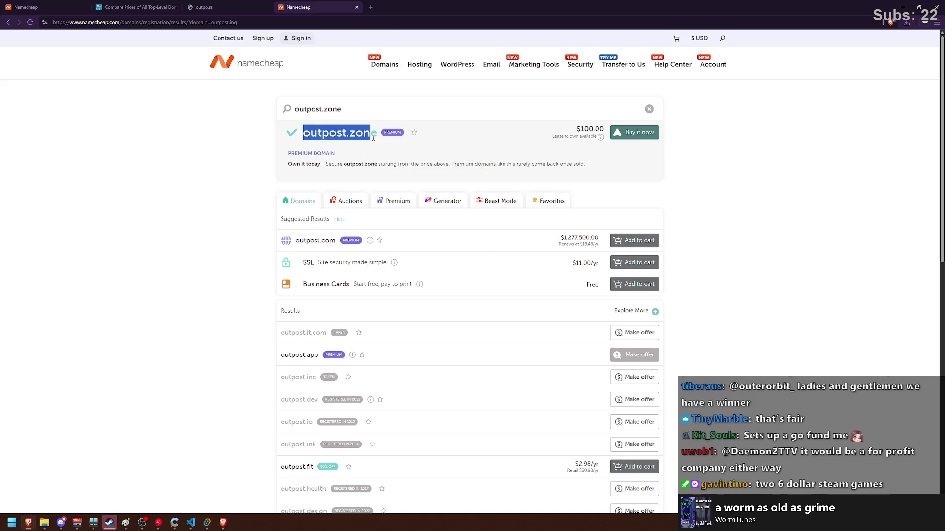
{"action": "left_click", "coordinate": [373, 134]}
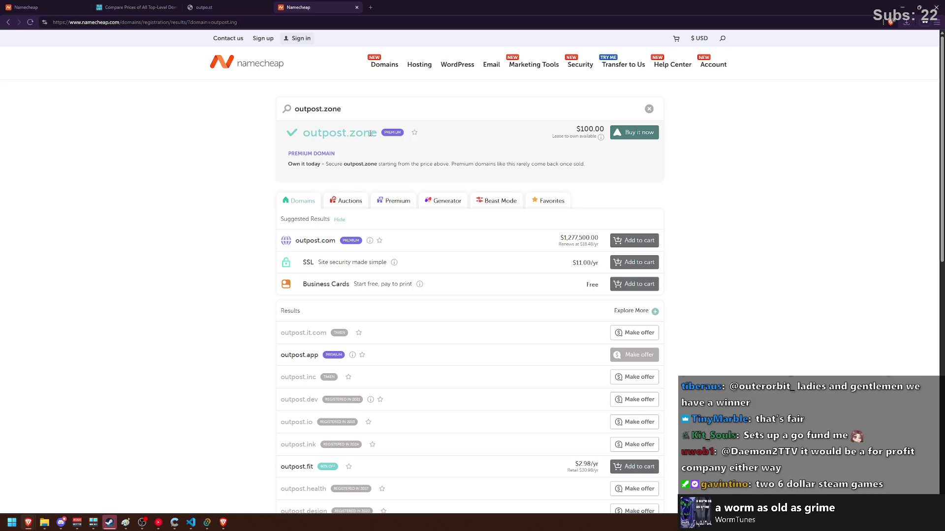
{"action": "left_click_drag", "start_coordinate": [378, 134], "coordinate": [302, 133]}
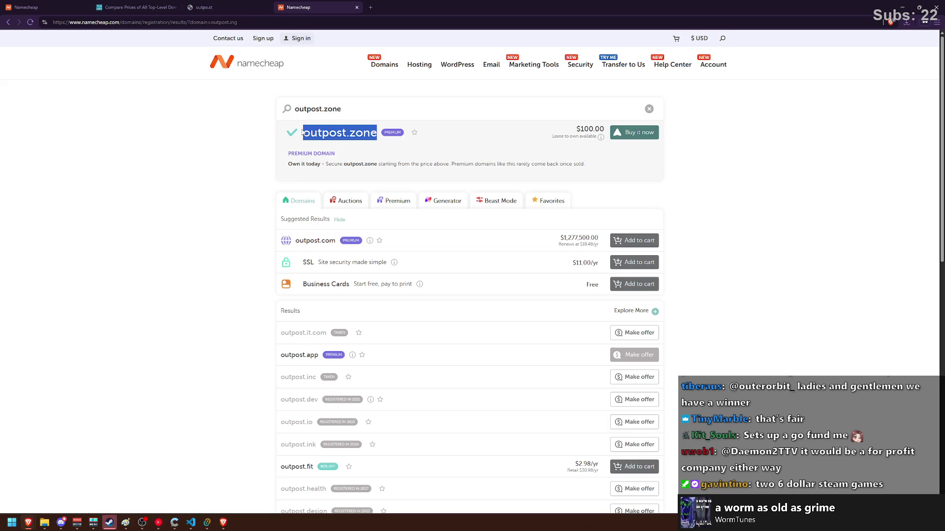
{"action": "left_click", "coordinate": [304, 131]}
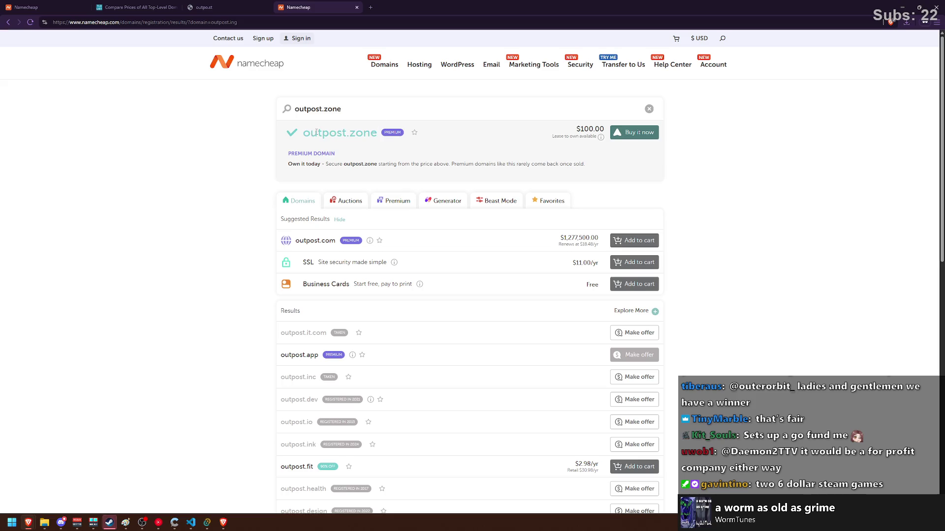
{"action": "double_click", "coordinate": [304, 131]}
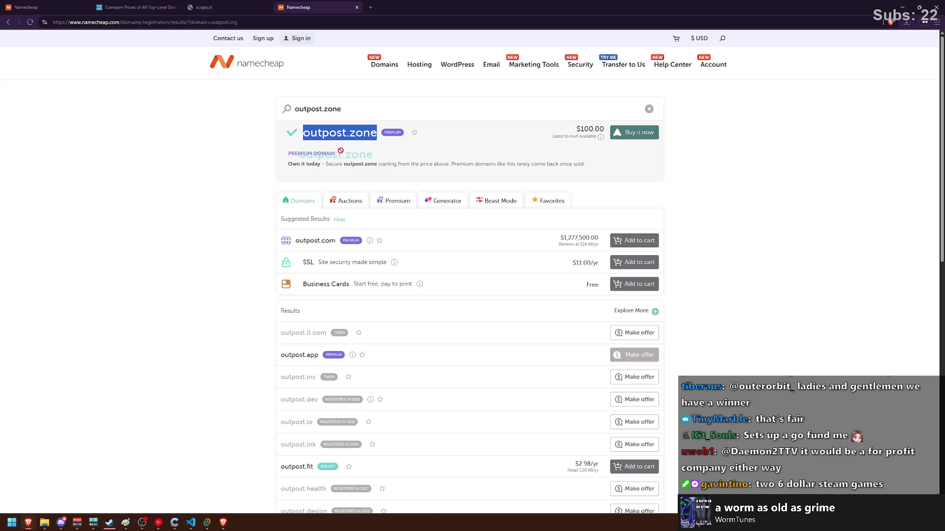
{"action": "mouse_move", "coordinate": [339, 130]}
{"action": "left_mouse_down"}
{"action": "mouse_move", "coordinate": [329, 175]}
{"action": "mouse_move", "coordinate": [344, 131]}
{"action": "left_mouse_up"}
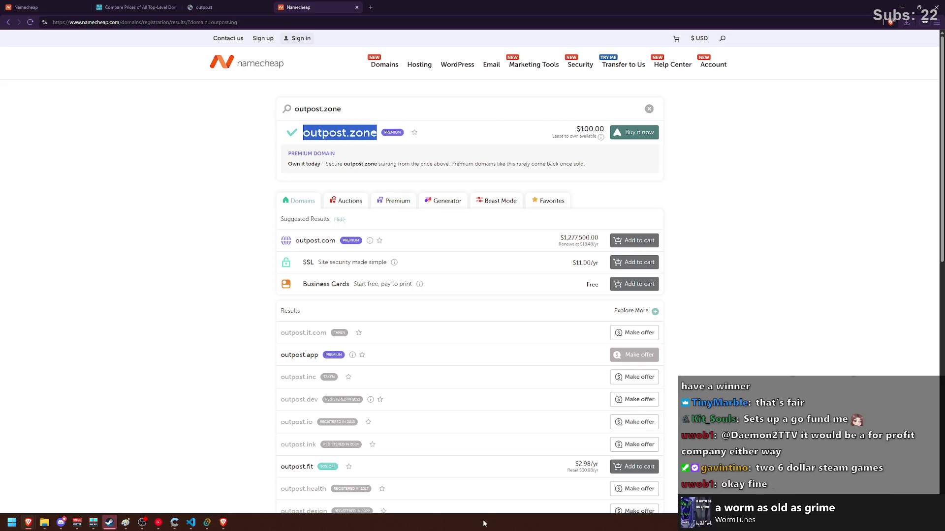
{"action": "left_click", "coordinate": [247, 133]}
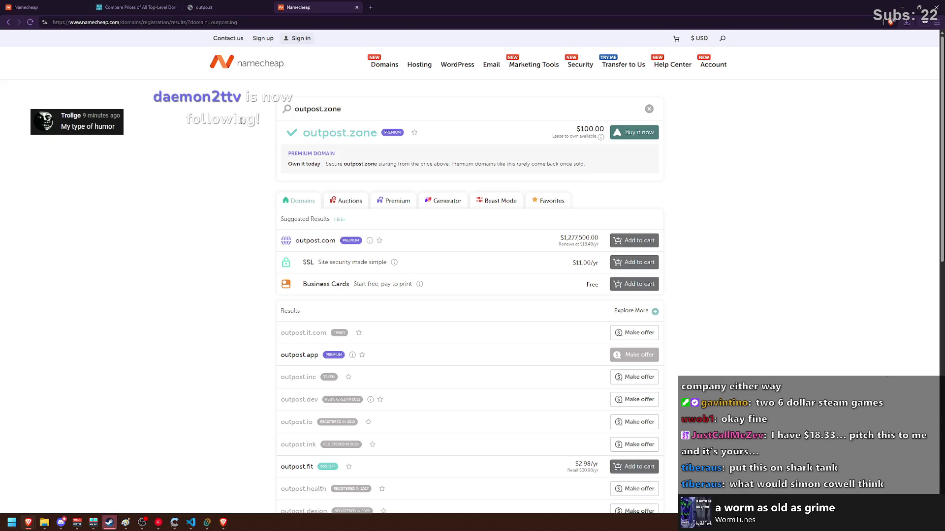
{"action": "mouse_move", "coordinate": [303, 133]}
{"action": "left_mouse_down"}
{"action": "mouse_move", "coordinate": [377, 134]}
{"action": "mouse_move", "coordinate": [300, 134]}
{"action": "left_mouse_up"}
{"action": "left_click", "coordinate": [305, 133]}
{"action": "mouse_move", "coordinate": [370, 133]}
{"action": "left_mouse_down"}
{"action": "mouse_move", "coordinate": [394, 197]}
{"action": "mouse_move", "coordinate": [443, 202]}
{"action": "mouse_move", "coordinate": [141, 213]}
{"action": "mouse_move", "coordinate": [176, 169]}
{"action": "left_mouse_up"}
{"action": "left_click_drag", "start_coordinate": [303, 132], "coordinate": [378, 133]}
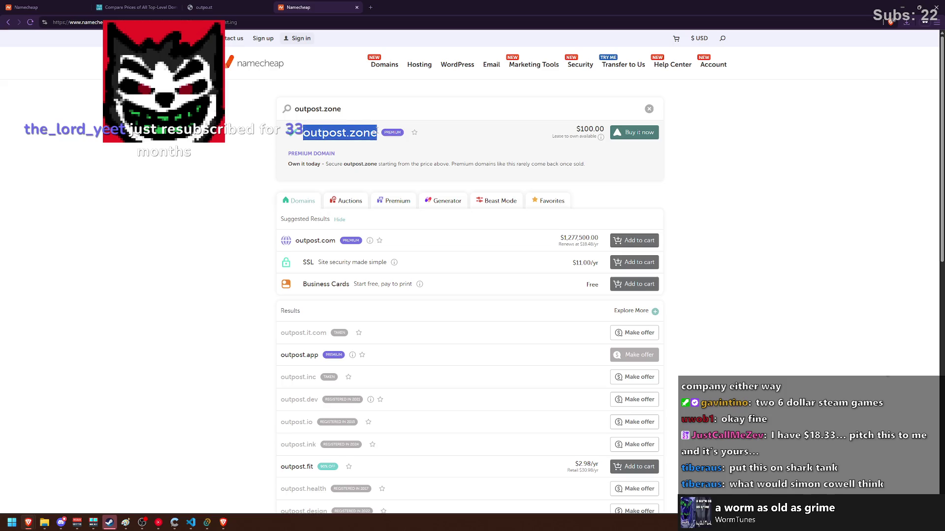
{"action": "left_click", "coordinate": [373, 132]}
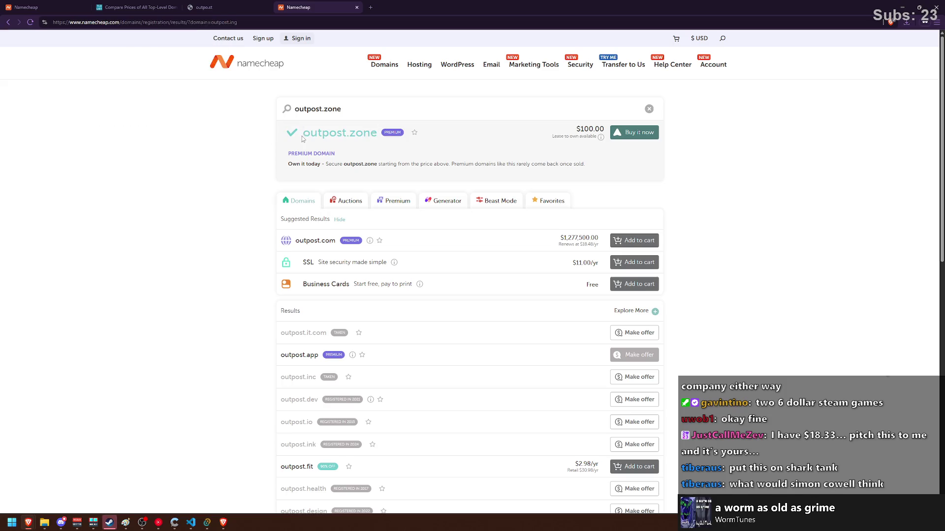
Select the outpost.zone name a few more times, then open the Sign in form.
{"action": "mouse_move", "coordinate": [302, 134]}
{"action": "left_mouse_down"}
{"action": "mouse_move", "coordinate": [372, 133]}
{"action": "mouse_move", "coordinate": [300, 134]}
{"action": "mouse_move", "coordinate": [362, 133]}
{"action": "left_mouse_up"}
{"action": "left_click", "coordinate": [373, 133]}
{"action": "mouse_move", "coordinate": [384, 135]}
{"action": "left_click", "coordinate": [310, 129]}
{"action": "left_click", "coordinate": [361, 132]}
{"action": "triple_click", "coordinate": [362, 131]}
{"action": "left_click", "coordinate": [213, 143]}
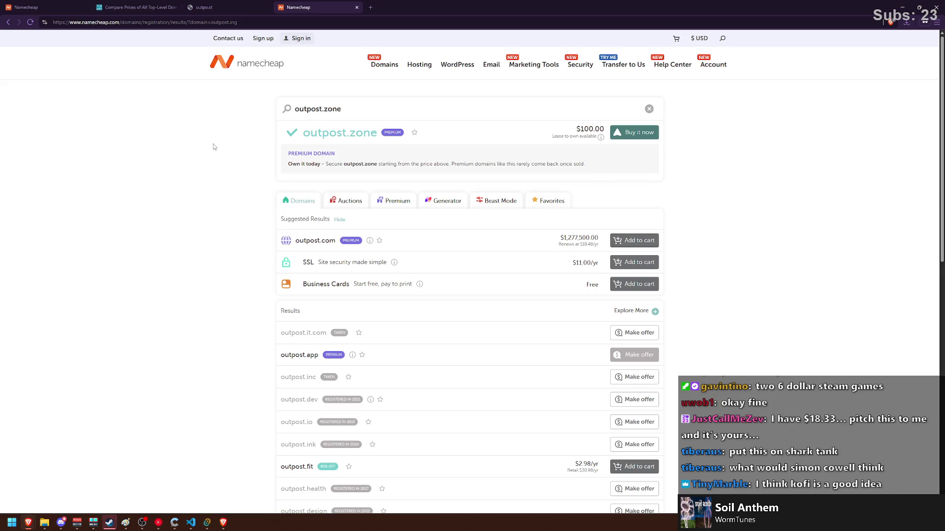
{"action": "left_click", "coordinate": [298, 38]}
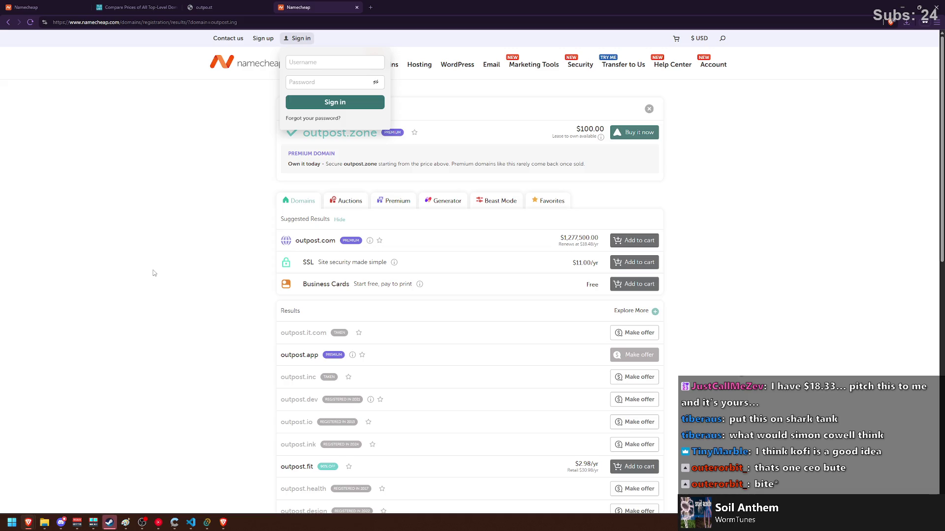
Close the Sign in dropdown by clicking blank space on the outpost.zone results page.
{"action": "left_click", "coordinate": [153, 273]}
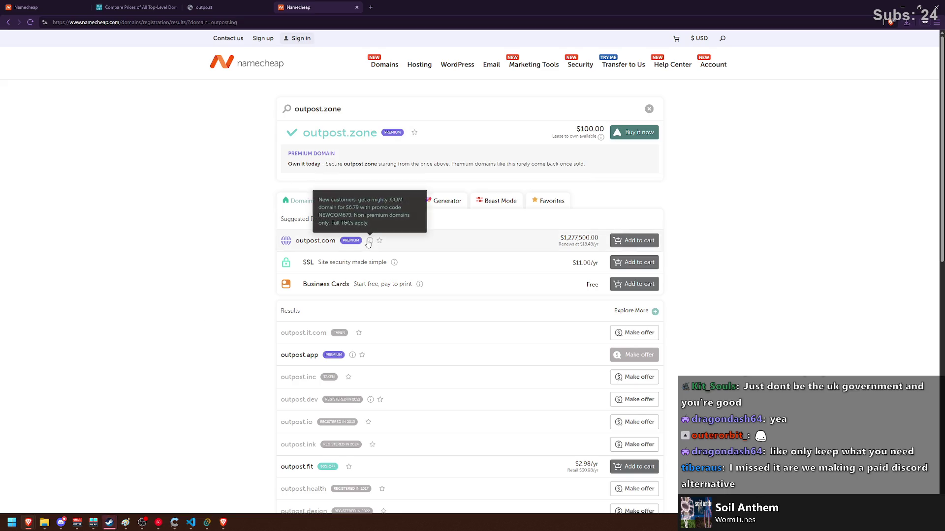
{"action": "mouse_move", "coordinate": [356, 244]}
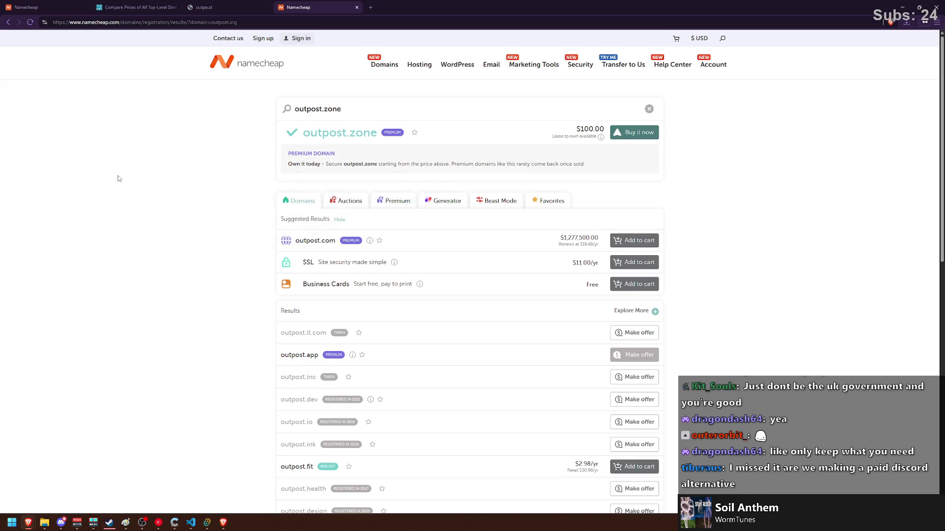
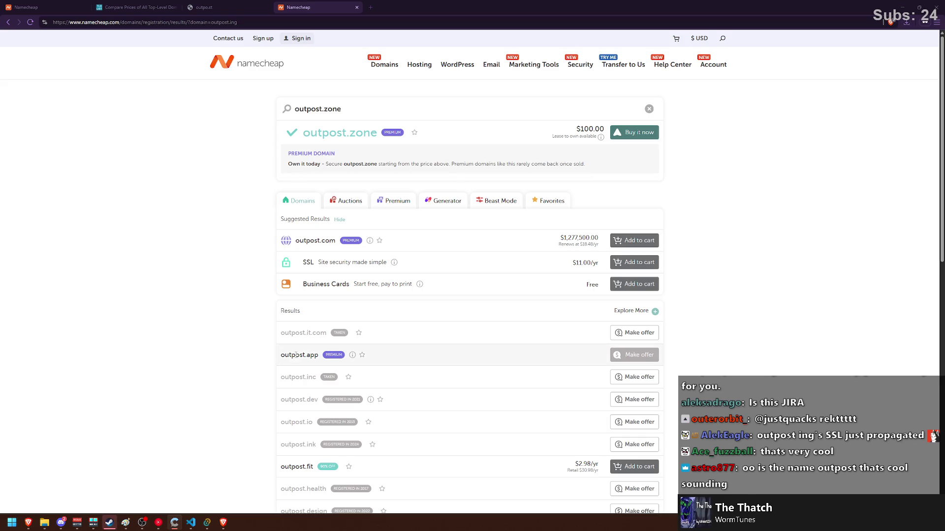
Select the outpost.zone search text, then bring the untitled Paint sketch window back in front.
{"action": "scroll", "coordinate": [215, 298], "scroll_direction": "down", "scroll_amount": 3}
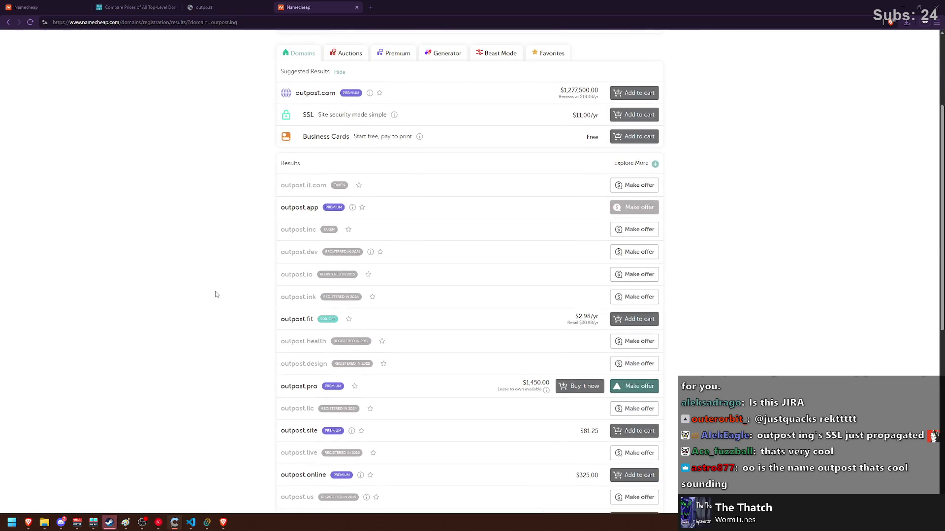
{"action": "scroll", "coordinate": [137, 251], "scroll_direction": "up", "scroll_amount": 3}
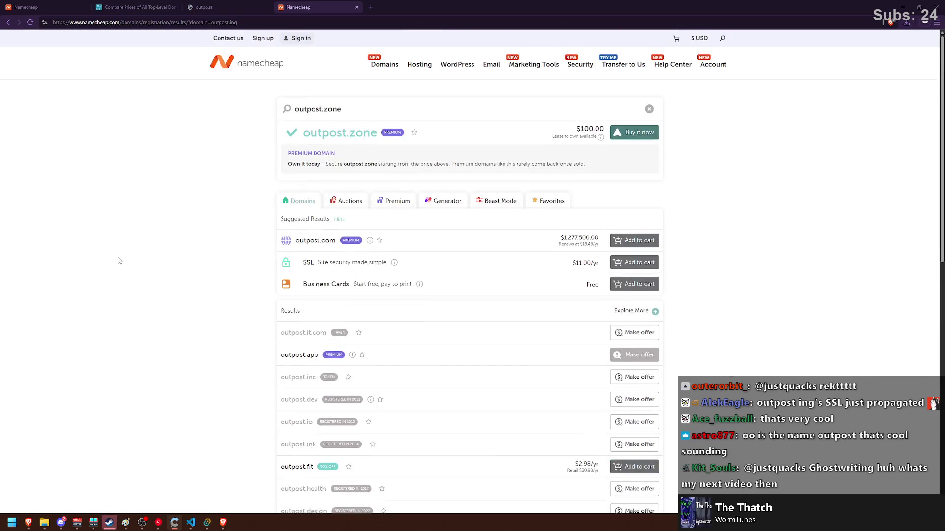
{"action": "left_click", "coordinate": [295, 118]}
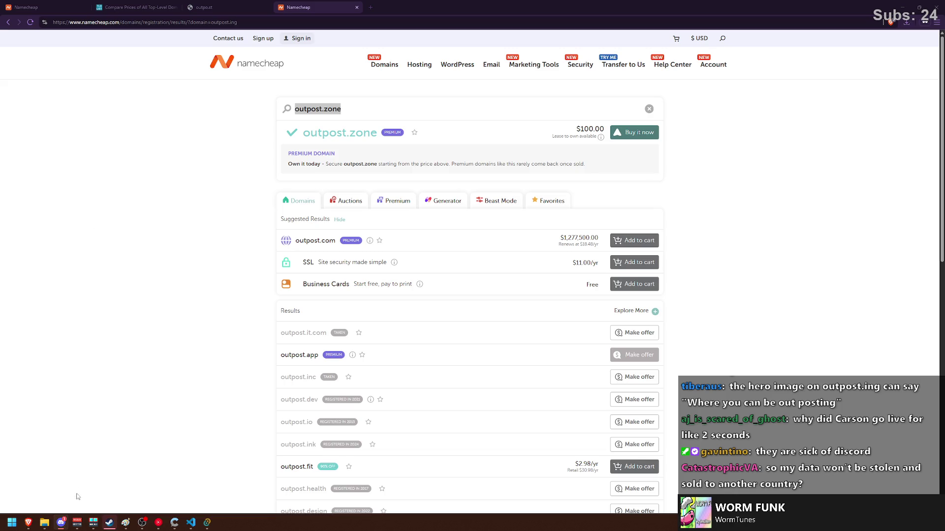
{"action": "left_click", "coordinate": [125, 523]}
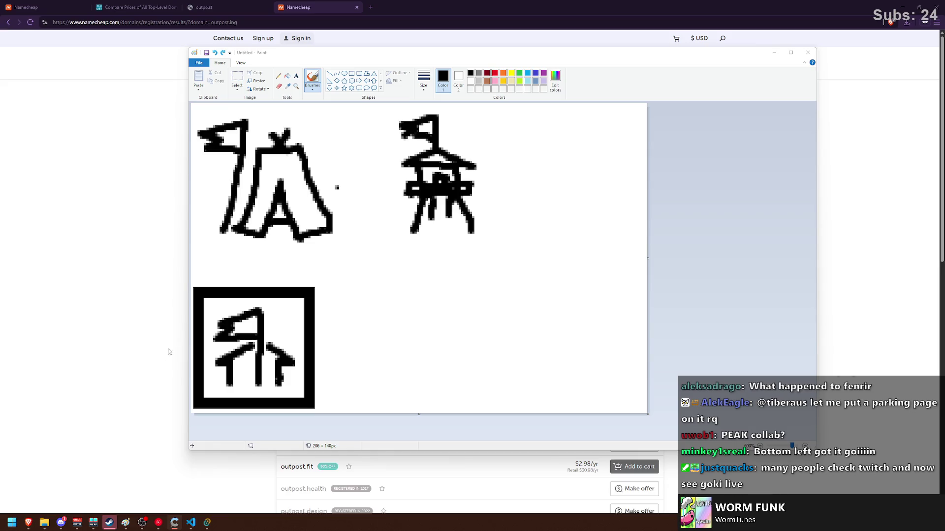
Move the framed flag drawing up and to the right on the canvas.
{"action": "left_click", "coordinate": [233, 76]}
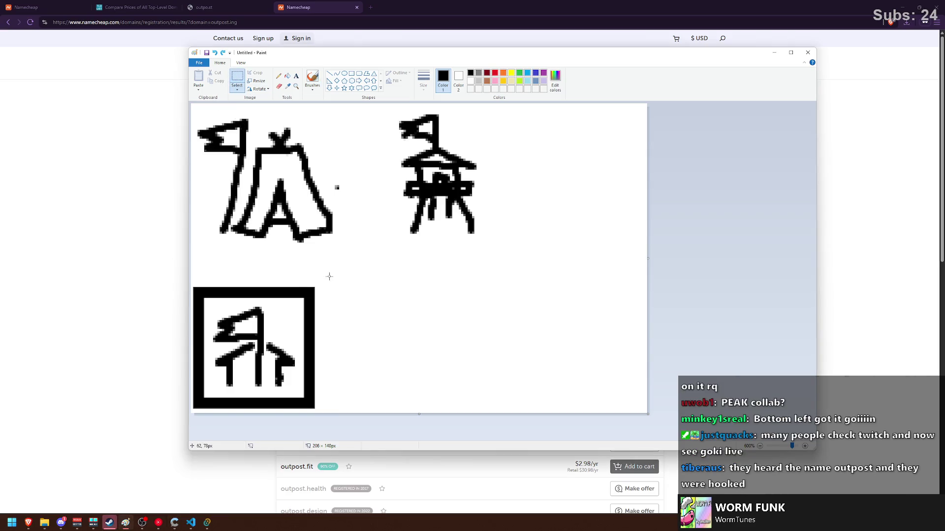
{"action": "left_click_drag", "start_coordinate": [327, 274], "coordinate": [190, 414]}
{"action": "left_click_drag", "start_coordinate": [240, 372], "coordinate": [386, 344]}
{"action": "left_click", "coordinate": [531, 262]}
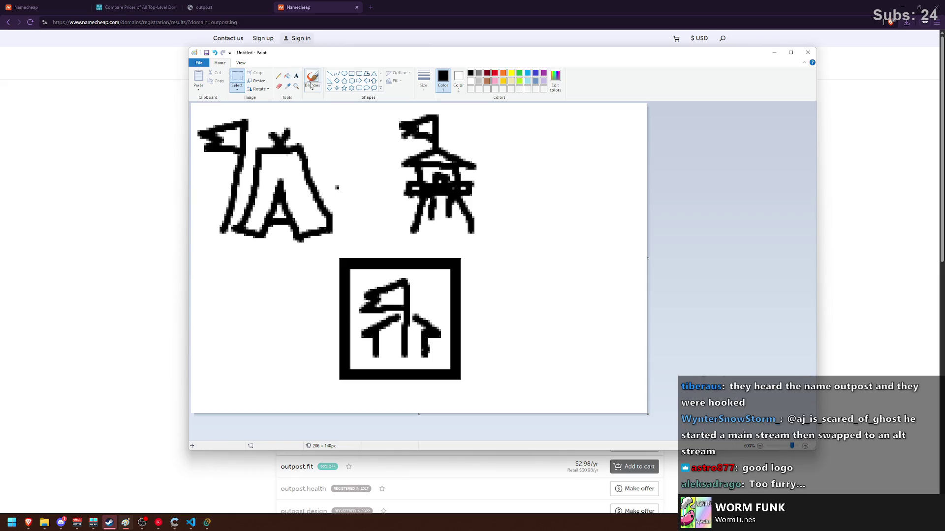
Paint a new red sketch of a solid flag on a pole with arrows.
{"action": "left_click", "coordinate": [495, 72]}
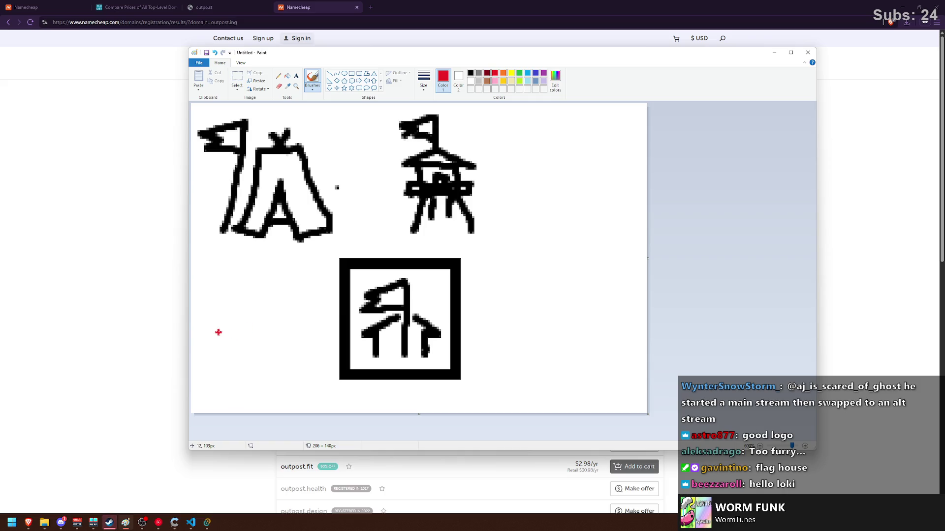
{"action": "mouse_move", "coordinate": [218, 331]}
{"action": "left_mouse_down"}
{"action": "mouse_move", "coordinate": [236, 324]}
{"action": "mouse_move", "coordinate": [246, 298]}
{"action": "mouse_move", "coordinate": [231, 329]}
{"action": "mouse_move", "coordinate": [230, 361]}
{"action": "mouse_move", "coordinate": [242, 362]}
{"action": "left_mouse_up"}
{"action": "mouse_move", "coordinate": [258, 367]}
{"action": "left_mouse_down"}
{"action": "mouse_move", "coordinate": [263, 270]}
{"action": "mouse_move", "coordinate": [224, 281]}
{"action": "mouse_move", "coordinate": [265, 287]}
{"action": "left_mouse_up"}
{"action": "mouse_move", "coordinate": [276, 352]}
{"action": "left_mouse_down"}
{"action": "mouse_move", "coordinate": [275, 301]}
{"action": "mouse_move", "coordinate": [296, 327]}
{"action": "mouse_move", "coordinate": [275, 355]}
{"action": "mouse_move", "coordinate": [288, 339]}
{"action": "mouse_move", "coordinate": [281, 315]}
{"action": "mouse_move", "coordinate": [240, 336]}
{"action": "left_mouse_up"}
{"action": "mouse_move", "coordinate": [244, 283]}
{"action": "left_mouse_down"}
{"action": "mouse_move", "coordinate": [232, 283]}
{"action": "mouse_move", "coordinate": [256, 290]}
{"action": "mouse_move", "coordinate": [253, 270]}
{"action": "left_mouse_up"}
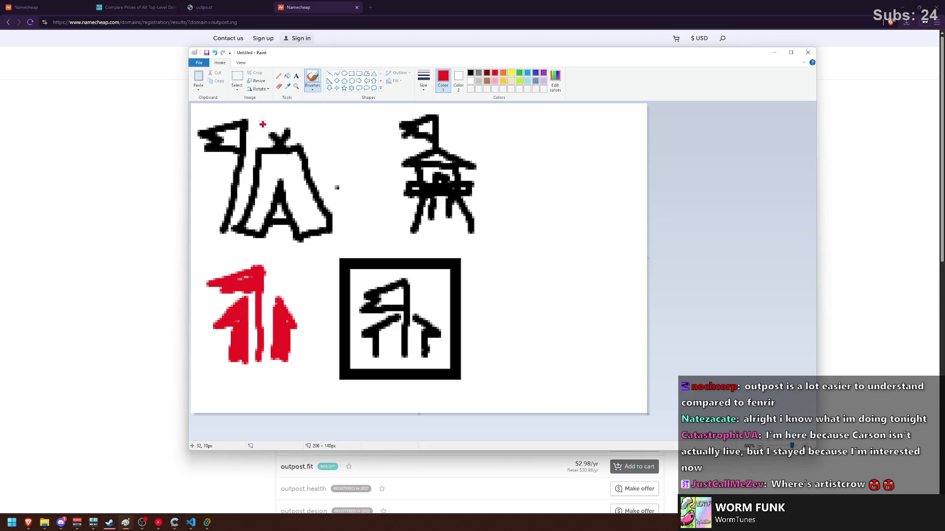
Nudge the red arrows into place, then move the whole red figure right and down.
{"action": "left_click", "coordinate": [237, 77]}
{"action": "mouse_move", "coordinate": [312, 273]}
{"action": "left_mouse_down"}
{"action": "mouse_move", "coordinate": [266, 369]}
{"action": "mouse_move", "coordinate": [274, 340]}
{"action": "left_mouse_up"}
{"action": "mouse_move", "coordinate": [204, 299]}
{"action": "left_mouse_down"}
{"action": "mouse_move", "coordinate": [264, 354]}
{"action": "mouse_move", "coordinate": [257, 363]}
{"action": "mouse_move", "coordinate": [203, 297]}
{"action": "mouse_move", "coordinate": [241, 367]}
{"action": "left_mouse_up"}
{"action": "left_click", "coordinate": [222, 295]}
{"action": "mouse_move", "coordinate": [209, 295]}
{"action": "left_mouse_down"}
{"action": "mouse_move", "coordinate": [251, 367]}
{"action": "mouse_move", "coordinate": [244, 354]}
{"action": "left_mouse_up"}
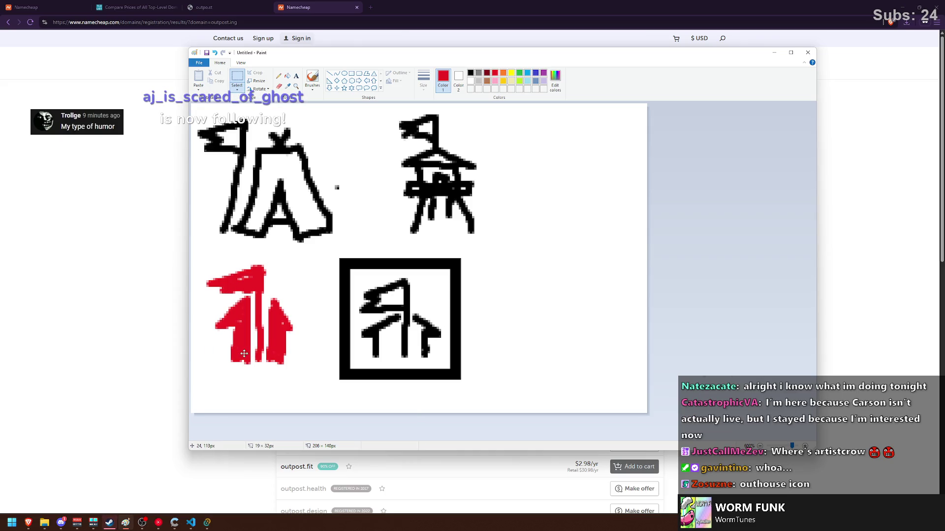
{"action": "left_click_drag", "start_coordinate": [194, 252], "coordinate": [299, 372]}
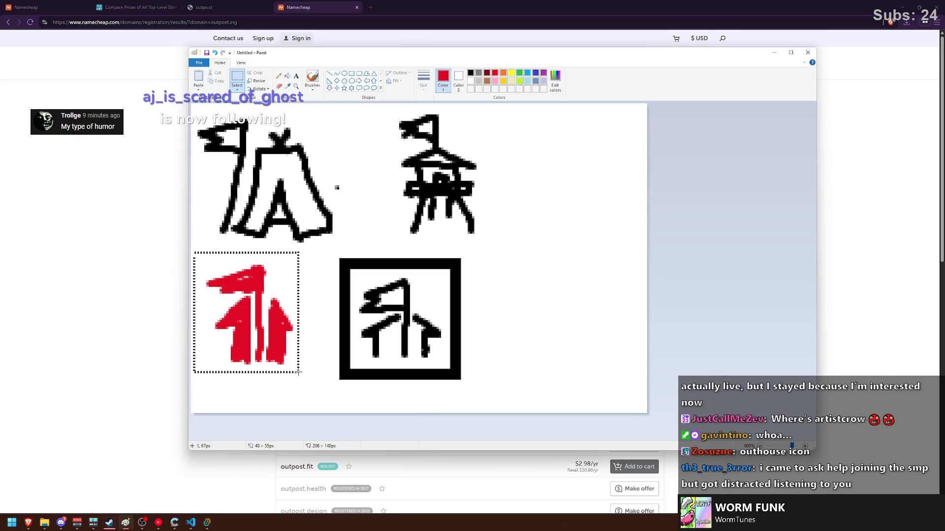
{"action": "left_click_drag", "start_coordinate": [254, 319], "coordinate": [276, 339]}
{"action": "left_click", "coordinate": [322, 230]}
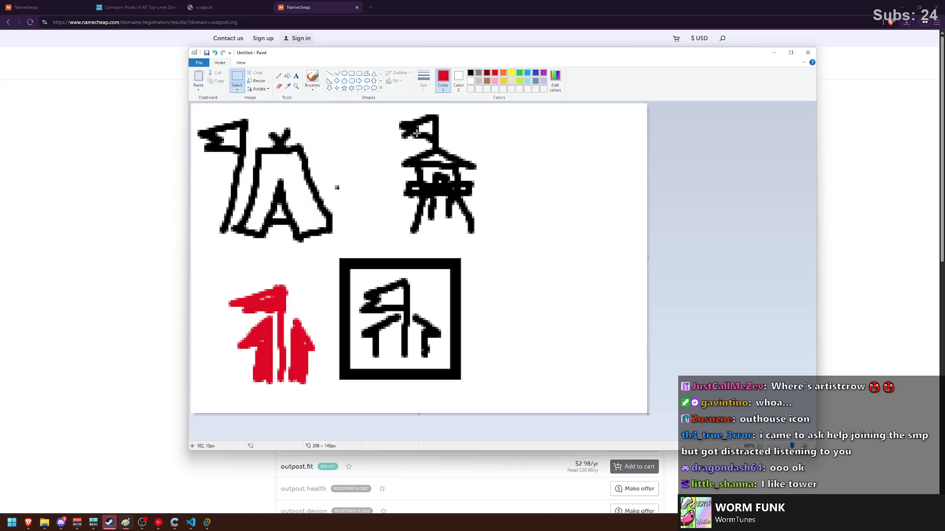
Switch back to the Brushes tool and bring up the chat app prototype window.
{"action": "left_click", "coordinate": [311, 79]}
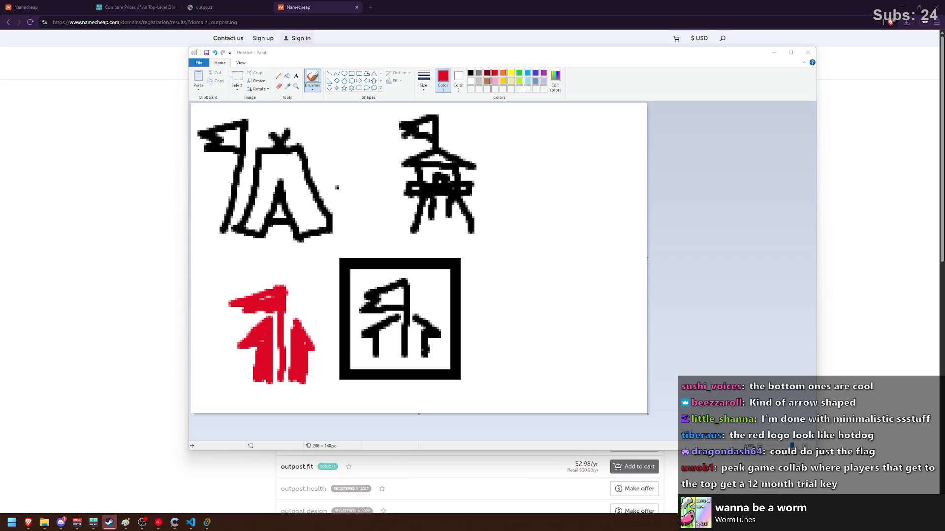
{"action": "left_click", "coordinate": [208, 521]}
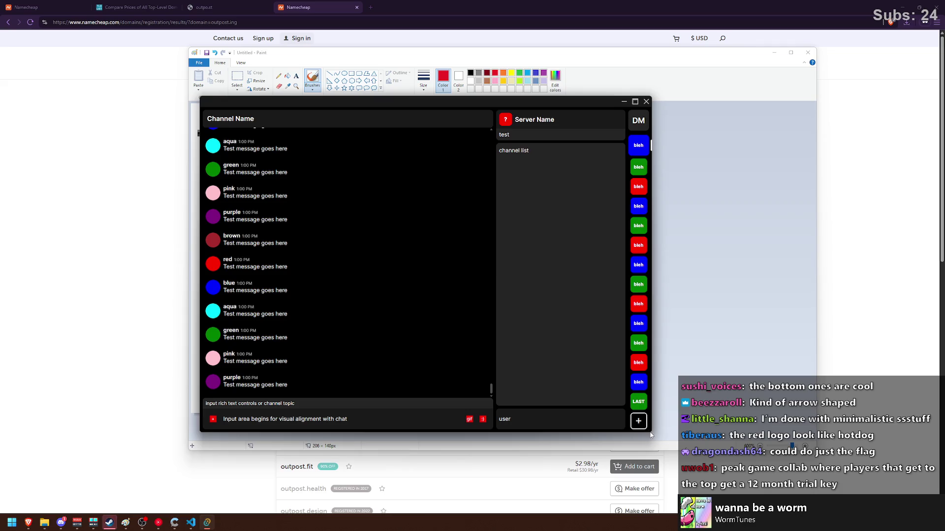
Make the chat window wider and shorter, scroll its lists, then minimize it.
{"action": "left_click_drag", "start_coordinate": [652, 432], "coordinate": [691, 336]}
{"action": "scroll", "coordinate": [674, 242], "scroll_direction": "up", "scroll_amount": 2}
{"action": "scroll", "coordinate": [336, 199], "scroll_direction": "down", "scroll_amount": 2}
{"action": "scroll", "coordinate": [344, 205], "scroll_direction": "up", "scroll_amount": 2}
{"action": "scroll", "coordinate": [389, 189], "scroll_direction": "down", "scroll_amount": 2}
{"action": "scroll", "coordinate": [677, 170], "scroll_direction": "down", "scroll_amount": 2}
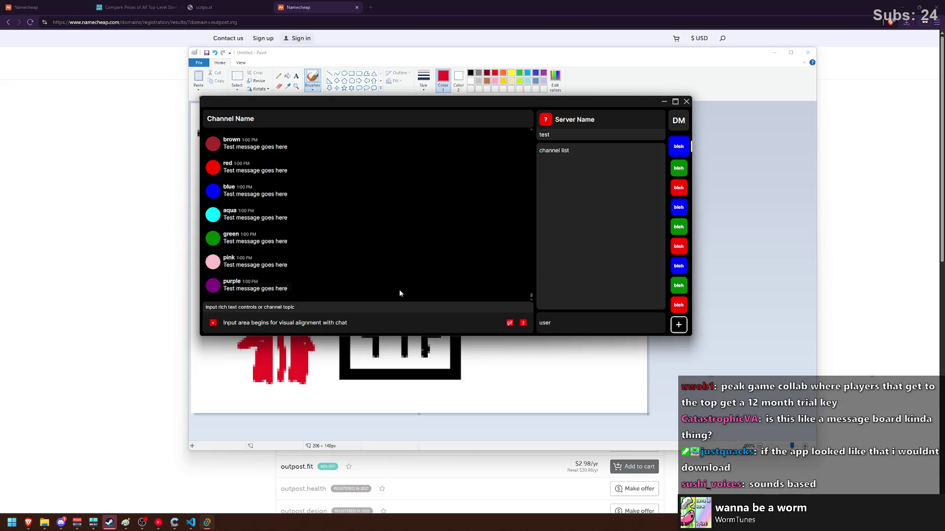
{"action": "left_click", "coordinate": [664, 101]}
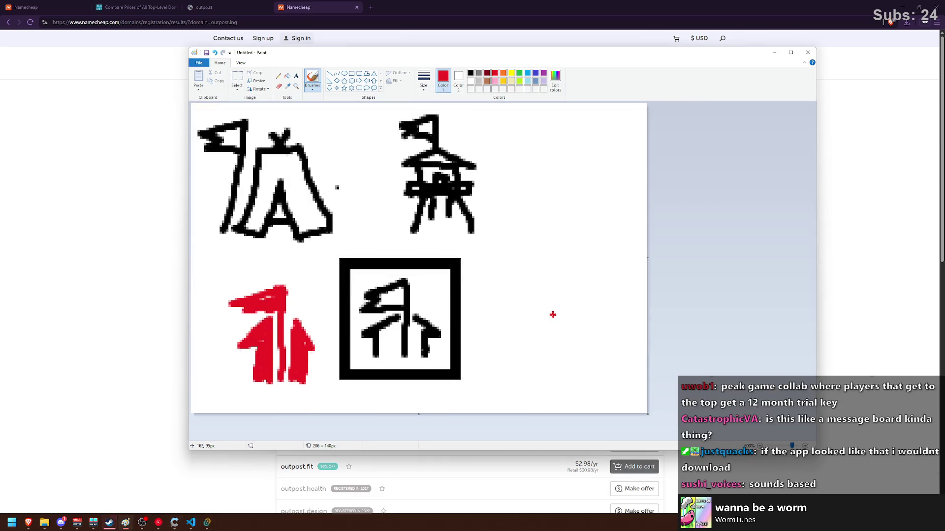
Drag the canvas's right edge to widen it from 206×140 to 267×140 px.
{"action": "left_click_drag", "start_coordinate": [647, 259], "coordinate": [782, 261]}
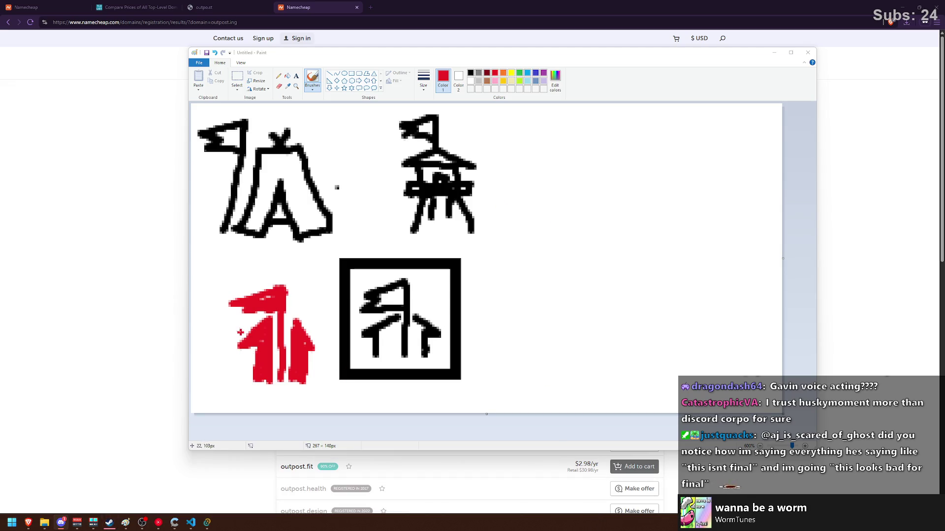
Draw a red house with a flagpole boxed in red, then move Paint down to reveal outpost.zone.
{"action": "mouse_move", "coordinate": [547, 368]}
{"action": "left_mouse_down"}
{"action": "mouse_move", "coordinate": [614, 367]}
{"action": "mouse_move", "coordinate": [607, 312]}
{"action": "mouse_move", "coordinate": [545, 326]}
{"action": "mouse_move", "coordinate": [521, 319]}
{"action": "mouse_move", "coordinate": [574, 287]}
{"action": "mouse_move", "coordinate": [633, 313]}
{"action": "mouse_move", "coordinate": [595, 315]}
{"action": "left_mouse_up"}
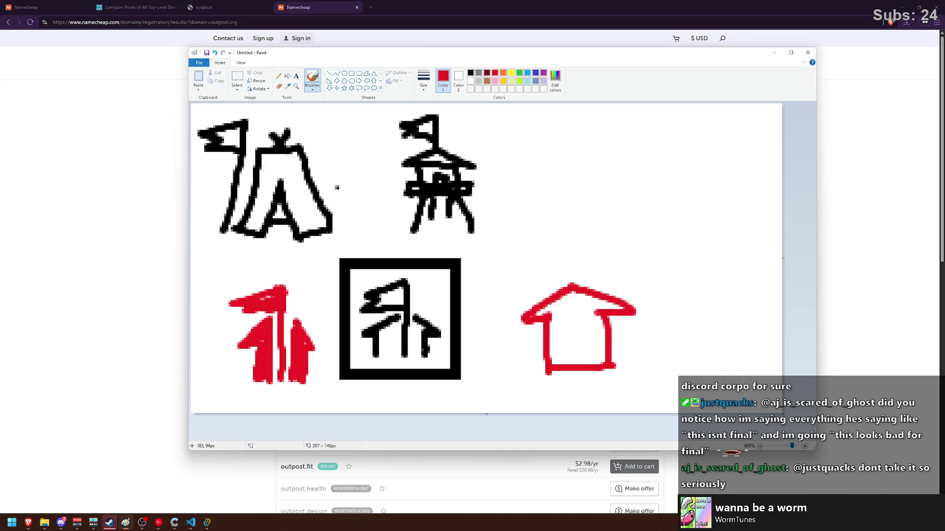
{"action": "mouse_move", "coordinate": [649, 366]}
{"action": "left_mouse_down"}
{"action": "mouse_move", "coordinate": [642, 219]}
{"action": "mouse_move", "coordinate": [544, 245]}
{"action": "mouse_move", "coordinate": [644, 268]}
{"action": "left_mouse_up"}
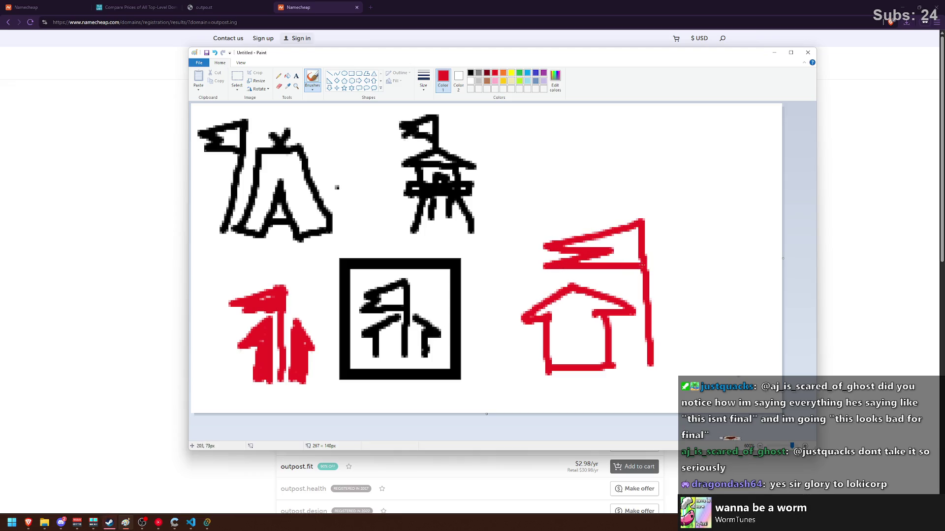
{"action": "left_click", "coordinate": [351, 74]}
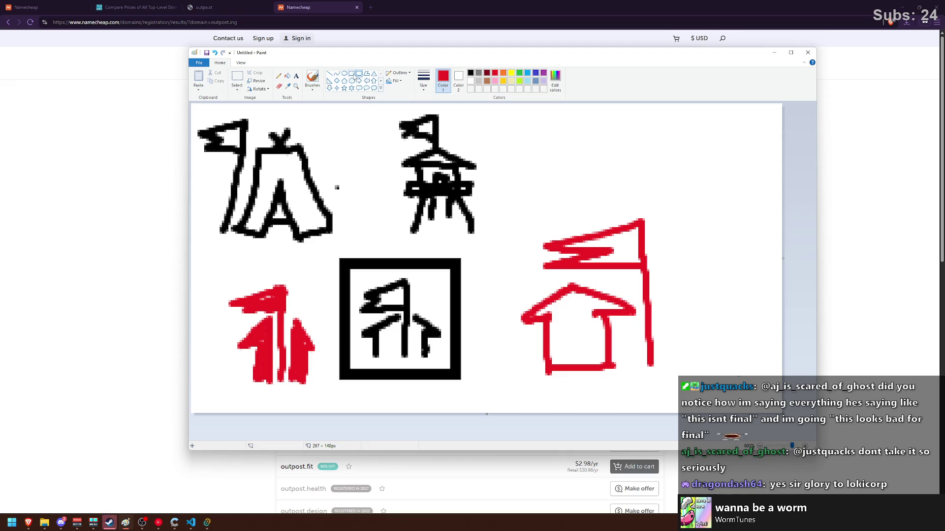
{"action": "left_click_drag", "start_coordinate": [476, 188], "coordinate": [701, 391]}
{"action": "key", "text": "ctrl+z"}
{"action": "mouse_move", "coordinate": [490, 208]}
{"action": "left_mouse_down"}
{"action": "mouse_move", "coordinate": [559, 247]}
{"action": "mouse_move", "coordinate": [699, 394]}
{"action": "mouse_move", "coordinate": [677, 391]}
{"action": "mouse_move", "coordinate": [678, 343]}
{"action": "left_mouse_up"}
{"action": "left_click", "coordinate": [678, 343]}
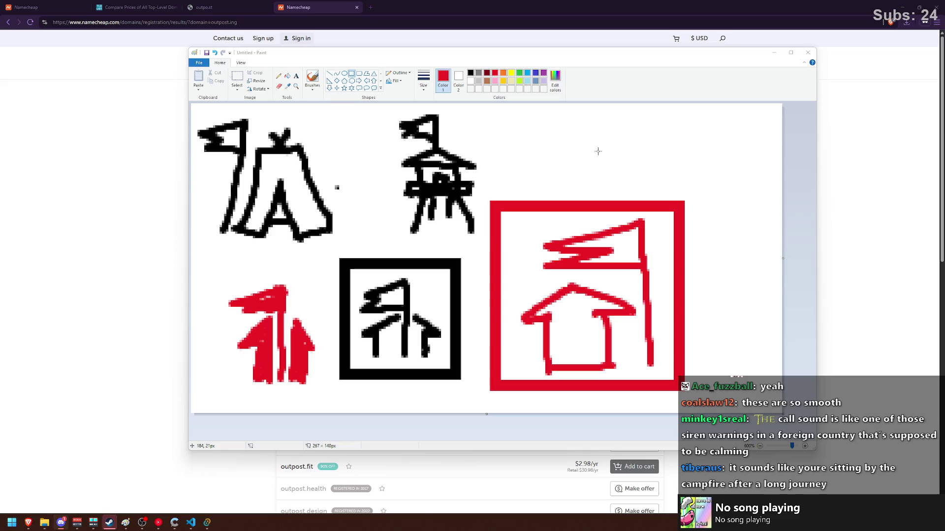
{"action": "mouse_move", "coordinate": [609, 52]}
{"action": "left_mouse_down"}
{"action": "mouse_move", "coordinate": [610, 182]}
{"action": "mouse_move", "coordinate": [595, 122]}
{"action": "mouse_move", "coordinate": [567, 117]}
{"action": "left_mouse_up"}
Bring up the chat prototype, move it up and left, and enlarge it.
{"action": "left_click", "coordinate": [207, 522]}
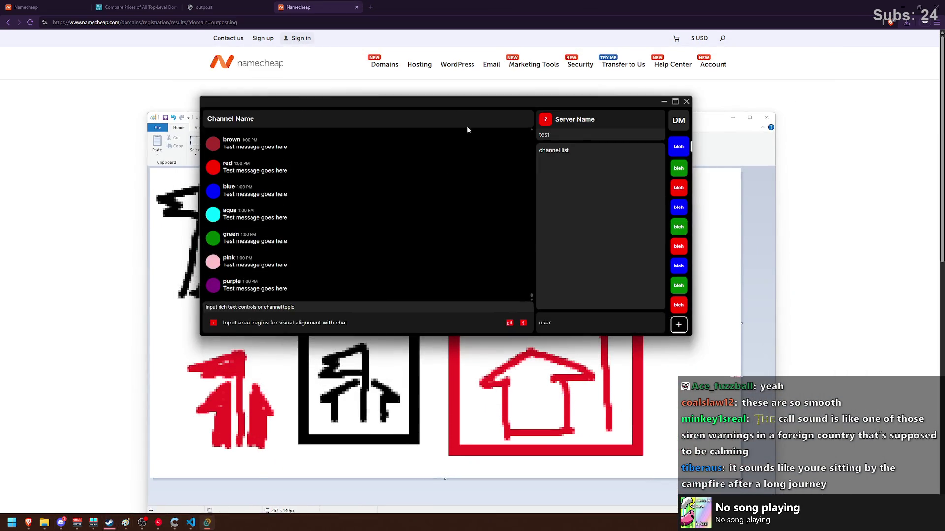
{"action": "left_click_drag", "start_coordinate": [467, 129], "coordinate": [431, 93]}
{"action": "left_click_drag", "start_coordinate": [656, 307], "coordinate": [662, 359]}
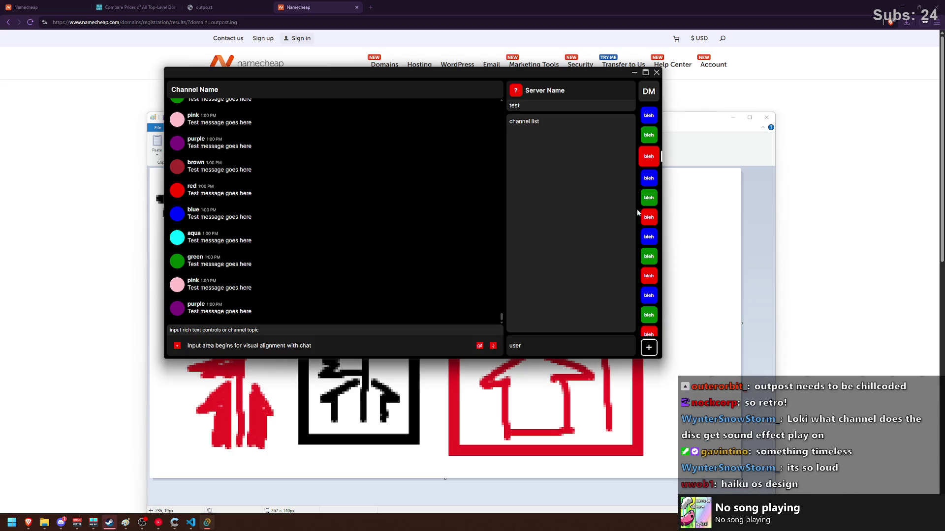
Switch through the blue, green and blue bleh servers, ending on the sixth, red one.
{"action": "left_click", "coordinate": [652, 115]}
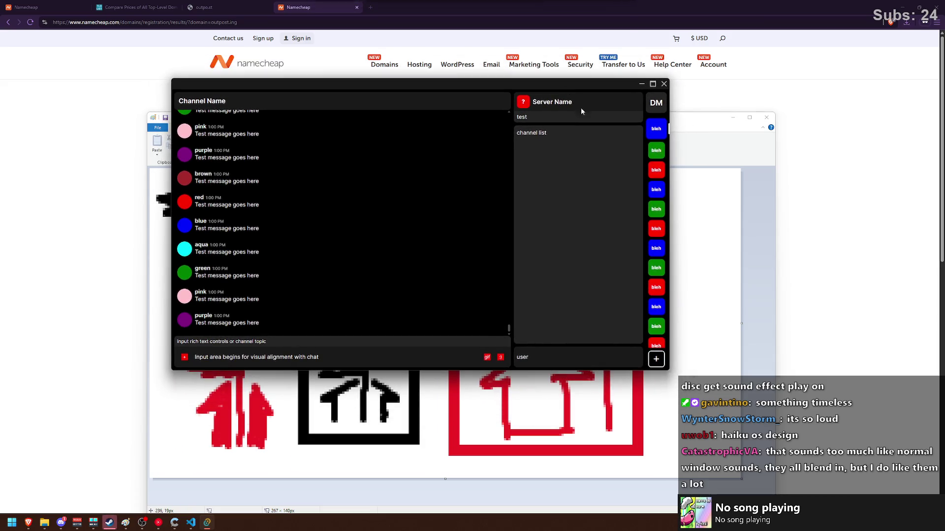
{"action": "left_click", "coordinate": [656, 150]}
{"action": "left_click", "coordinate": [657, 188]}
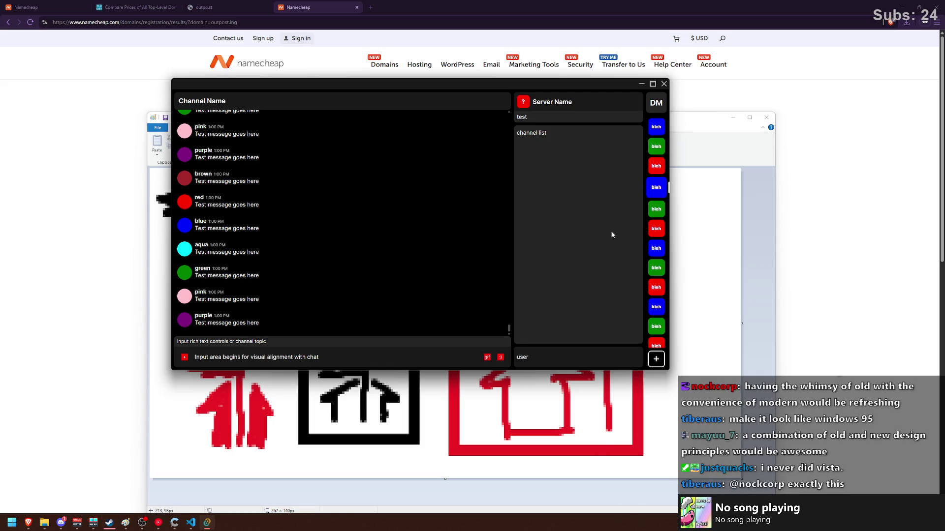
{"action": "left_click", "coordinate": [656, 226]}
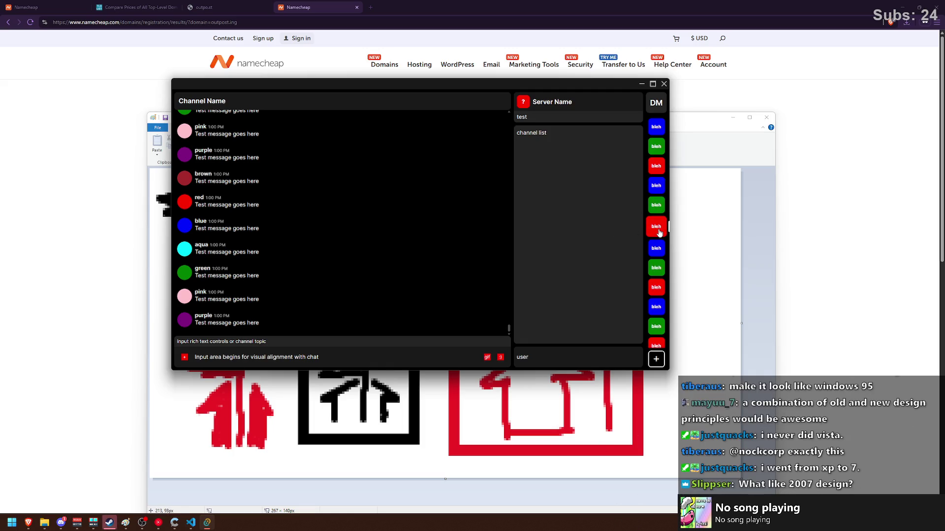
Open the eighth, green bleh server, scroll its messages up and back down, then bring Paint forward.
{"action": "left_click", "coordinate": [658, 268]}
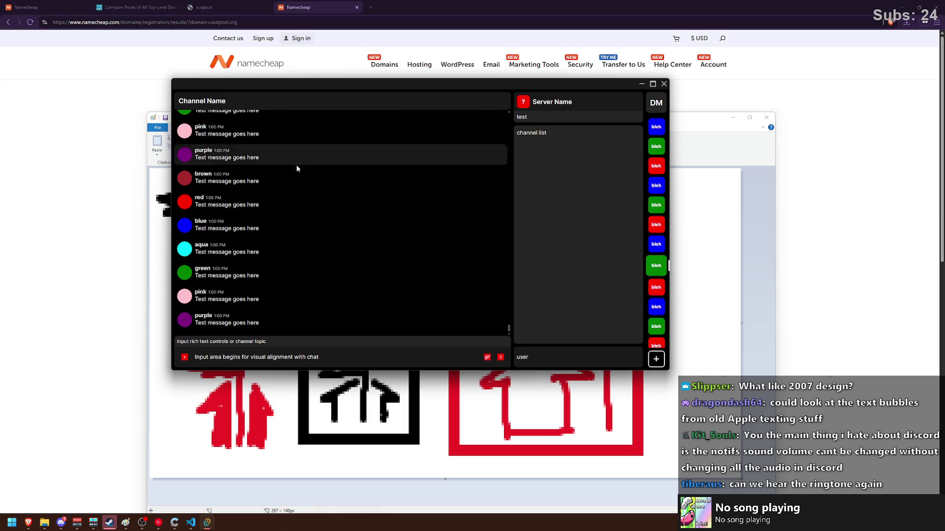
{"action": "scroll", "coordinate": [359, 234], "scroll_direction": "up", "scroll_amount": 5}
{"action": "scroll", "coordinate": [497, 118], "scroll_direction": "down", "scroll_amount": 5}
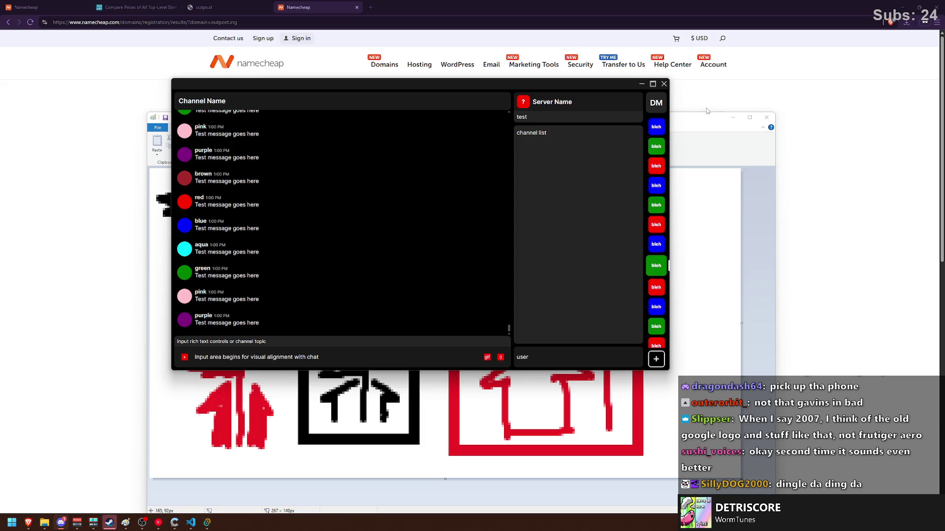
{"action": "left_click", "coordinate": [365, 456]}
Launch a fresh blank Paint window from the Windows search.
{"action": "key", "text": "super"}
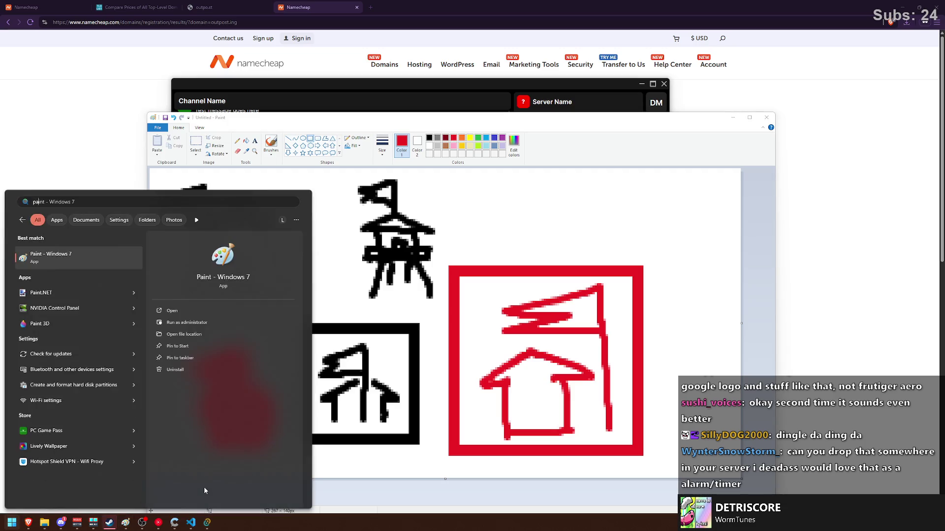
{"action": "type", "text": "paint"}
{"action": "key", "text": "Return"}
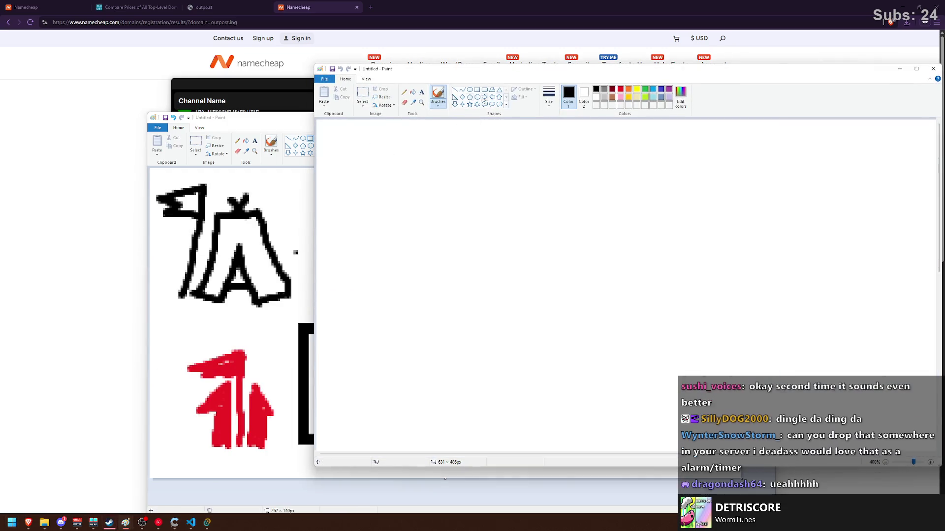
Pick light blue and a thicker brush size, and paint the letter G.
{"action": "left_click", "coordinate": [649, 91]}
{"action": "left_click_drag", "start_coordinate": [445, 156], "coordinate": [382, 217]}
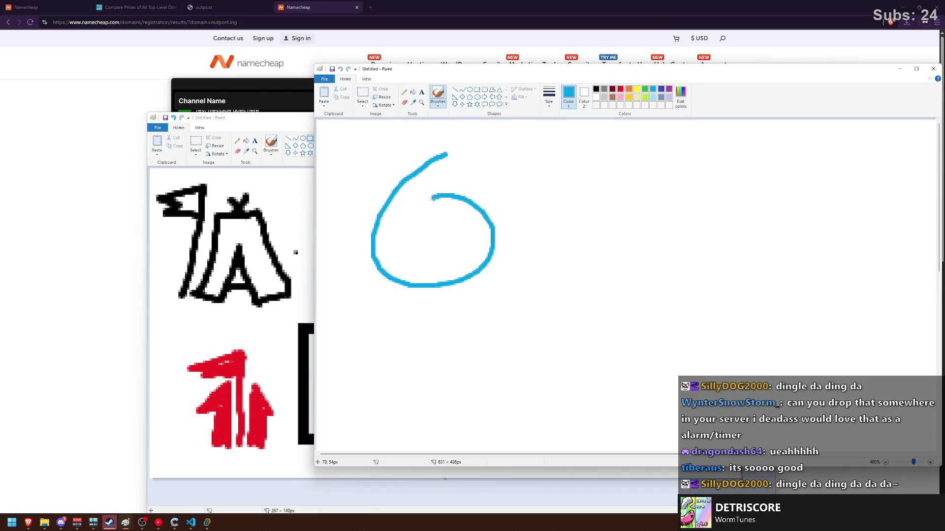
{"action": "key", "text": "ctrl+z"}
{"action": "left_click", "coordinate": [549, 96]}
{"action": "left_click", "coordinate": [566, 162]}
{"action": "mouse_move", "coordinate": [465, 169]}
{"action": "left_mouse_down"}
{"action": "mouse_move", "coordinate": [412, 257]}
{"action": "mouse_move", "coordinate": [502, 211]}
{"action": "mouse_move", "coordinate": [446, 221]}
{"action": "mouse_move", "coordinate": [409, 196]}
{"action": "mouse_move", "coordinate": [498, 222]}
{"action": "mouse_move", "coordinate": [467, 224]}
{"action": "mouse_move", "coordinate": [475, 177]}
{"action": "mouse_move", "coordinate": [468, 225]}
{"action": "left_mouse_up"}
{"action": "key", "text": "ctrl+z"}
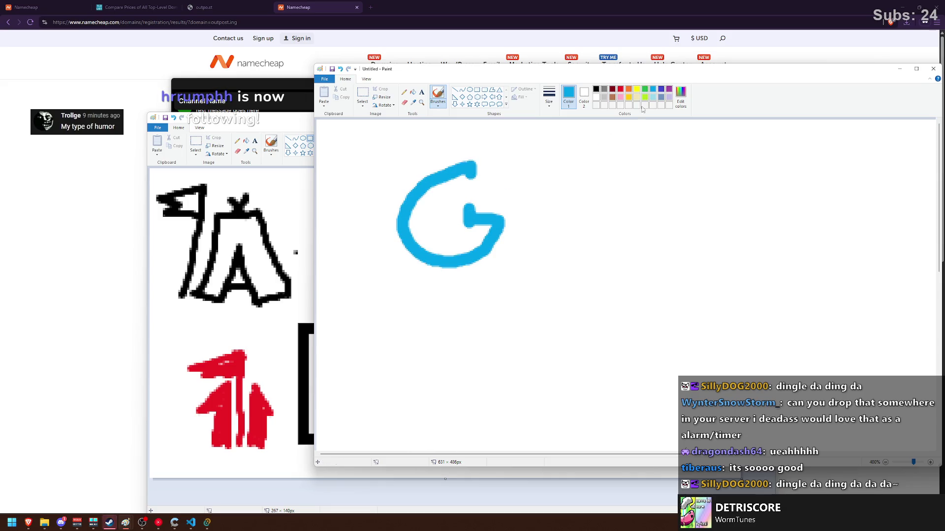
Paint a red o and an orange o beside the blue G, redoing strokes with Ctrl+Z.
{"action": "left_click", "coordinate": [620, 89]}
{"action": "mouse_move", "coordinate": [578, 201]}
{"action": "left_mouse_down"}
{"action": "mouse_move", "coordinate": [548, 202]}
{"action": "mouse_move", "coordinate": [595, 246]}
{"action": "mouse_move", "coordinate": [522, 224]}
{"action": "mouse_move", "coordinate": [561, 192]}
{"action": "mouse_move", "coordinate": [534, 227]}
{"action": "mouse_move", "coordinate": [561, 251]}
{"action": "mouse_move", "coordinate": [580, 227]}
{"action": "mouse_move", "coordinate": [573, 211]}
{"action": "left_mouse_up"}
{"action": "key", "text": "ctrl+z"}
{"action": "left_click", "coordinate": [628, 89]}
{"action": "mouse_move", "coordinate": [645, 205]}
{"action": "left_mouse_down"}
{"action": "mouse_move", "coordinate": [626, 272]}
{"action": "mouse_move", "coordinate": [639, 197]}
{"action": "left_mouse_up"}
{"action": "key", "text": "ctrl+z"}
{"action": "mouse_move", "coordinate": [611, 272]}
{"action": "left_mouse_down"}
{"action": "mouse_move", "coordinate": [634, 216]}
{"action": "mouse_move", "coordinate": [623, 253]}
{"action": "mouse_move", "coordinate": [634, 273]}
{"action": "mouse_move", "coordinate": [672, 211]}
{"action": "mouse_move", "coordinate": [767, 188]}
{"action": "left_mouse_up"}
{"action": "key", "text": "ctrl+z"}
{"action": "key", "text": "ctrl+z"}
{"action": "left_click", "coordinate": [648, 166]}
Paint a green g after the two o's.
{"action": "key", "text": "ctrl+z"}
{"action": "left_click", "coordinate": [645, 89]}
{"action": "left_click_drag", "start_coordinate": [724, 214], "coordinate": [739, 237]}
{"action": "key", "text": "ctrl+z"}
{"action": "mouse_move", "coordinate": [748, 190]}
{"action": "left_mouse_down"}
{"action": "mouse_move", "coordinate": [711, 256]}
{"action": "mouse_move", "coordinate": [749, 192]}
{"action": "mouse_move", "coordinate": [716, 244]}
{"action": "mouse_move", "coordinate": [783, 197]}
{"action": "mouse_move", "coordinate": [776, 241]}
{"action": "mouse_move", "coordinate": [746, 297]}
{"action": "mouse_move", "coordinate": [690, 308]}
{"action": "mouse_move", "coordinate": [706, 275]}
{"action": "left_mouse_up"}
{"action": "key", "text": "ctrl+z"}
{"action": "key", "text": "ctrl+z"}
{"action": "key", "text": "ctrl+z"}
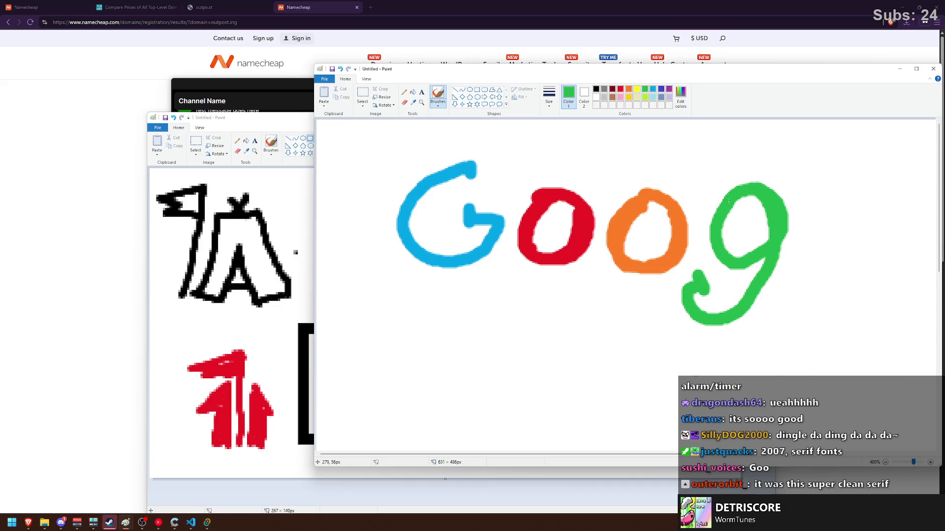
Shift the Paint window left and paint a yellow l beside the green g.
{"action": "left_click", "coordinate": [636, 89]}
{"action": "left_click_drag", "start_coordinate": [627, 72], "coordinate": [512, 67]}
{"action": "left_click_drag", "start_coordinate": [699, 162], "coordinate": [687, 281]}
{"action": "key", "text": "ctrl+z"}
{"action": "mouse_move", "coordinate": [708, 158]}
{"action": "left_mouse_down"}
{"action": "mouse_move", "coordinate": [691, 222]}
{"action": "mouse_move", "coordinate": [719, 285]}
{"action": "left_mouse_up"}
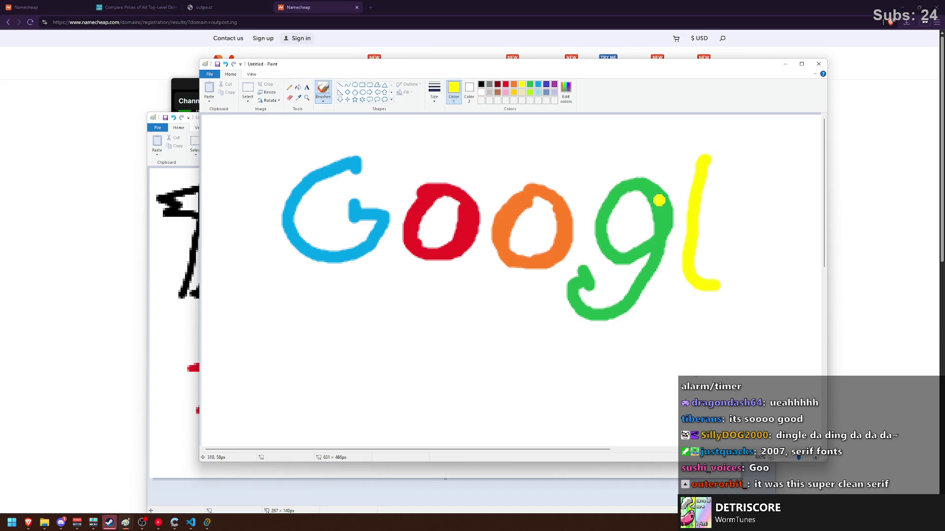
{"action": "scroll", "coordinate": [635, 197], "scroll_direction": "right", "scroll_amount": 5}
Choose purple and paint the final e after the yellow l.
{"action": "left_click", "coordinate": [505, 84]}
{"action": "left_click", "coordinate": [513, 84]}
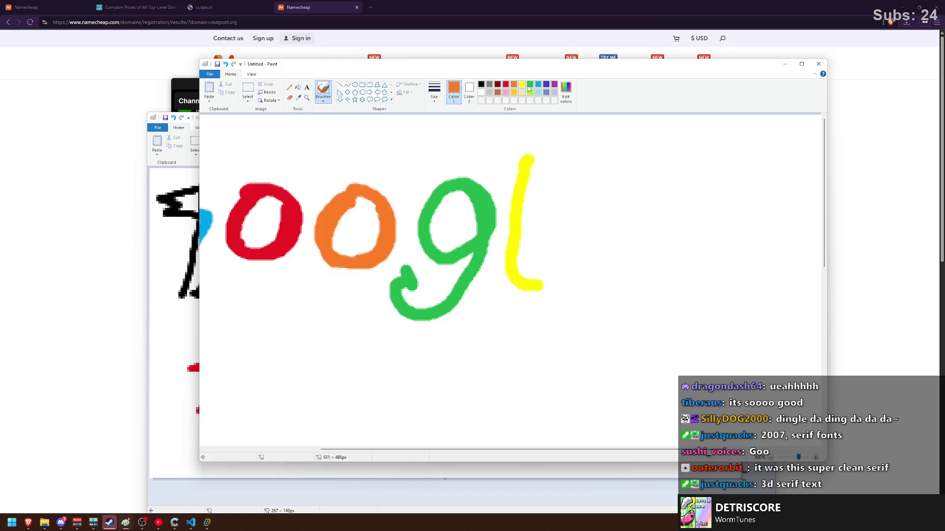
{"action": "left_click", "coordinate": [537, 86]}
{"action": "left_click", "coordinate": [554, 84]}
{"action": "mouse_move", "coordinate": [575, 233]}
{"action": "left_mouse_down"}
{"action": "mouse_move", "coordinate": [652, 200]}
{"action": "mouse_move", "coordinate": [621, 283]}
{"action": "left_mouse_up"}
{"action": "key", "text": "ctrl+z"}
{"action": "scroll", "coordinate": [499, 217], "scroll_direction": "down", "scroll_amount": 2}
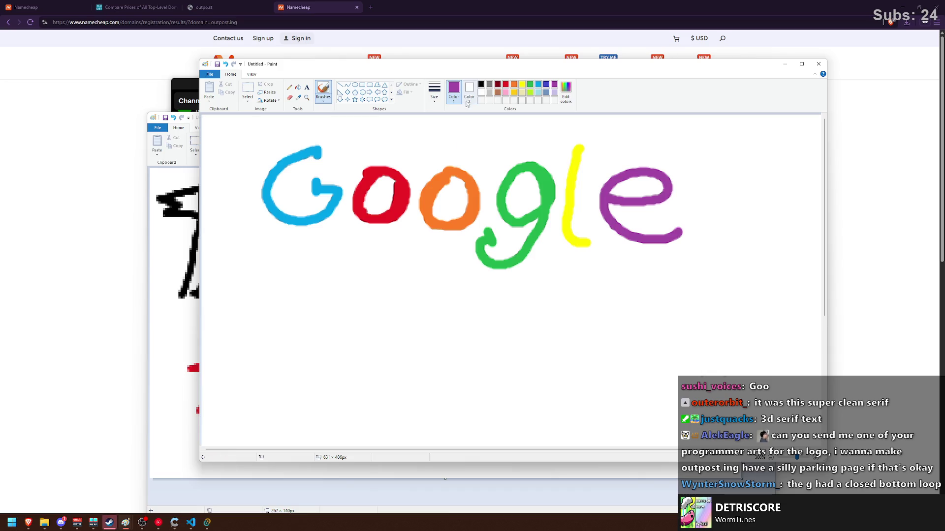
Try light-blue highlight strokes on the G with a thinner brush size, undoing both attempts.
{"action": "left_click", "coordinate": [539, 92]}
{"action": "left_click_drag", "start_coordinate": [318, 150], "coordinate": [268, 174]}
{"action": "key", "text": "ctrl+z"}
{"action": "left_click", "coordinate": [434, 91]}
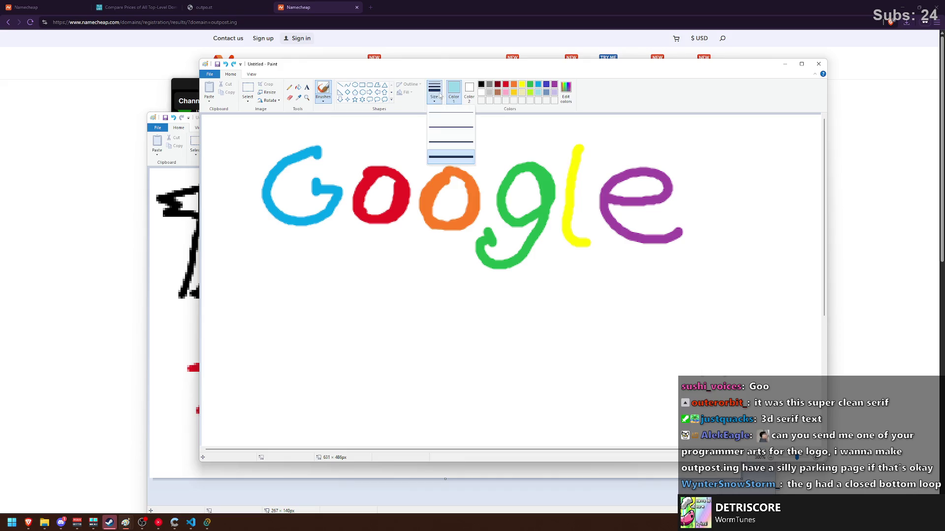
{"action": "left_click", "coordinate": [451, 128]}
{"action": "mouse_move", "coordinate": [316, 155]}
{"action": "left_mouse_down"}
{"action": "mouse_move", "coordinate": [273, 170]}
{"action": "mouse_move", "coordinate": [291, 224]}
{"action": "mouse_move", "coordinate": [320, 220]}
{"action": "mouse_move", "coordinate": [308, 150]}
{"action": "mouse_move", "coordinate": [269, 182]}
{"action": "mouse_move", "coordinate": [328, 229]}
{"action": "left_mouse_up"}
{"action": "key", "text": "ctrl+z"}
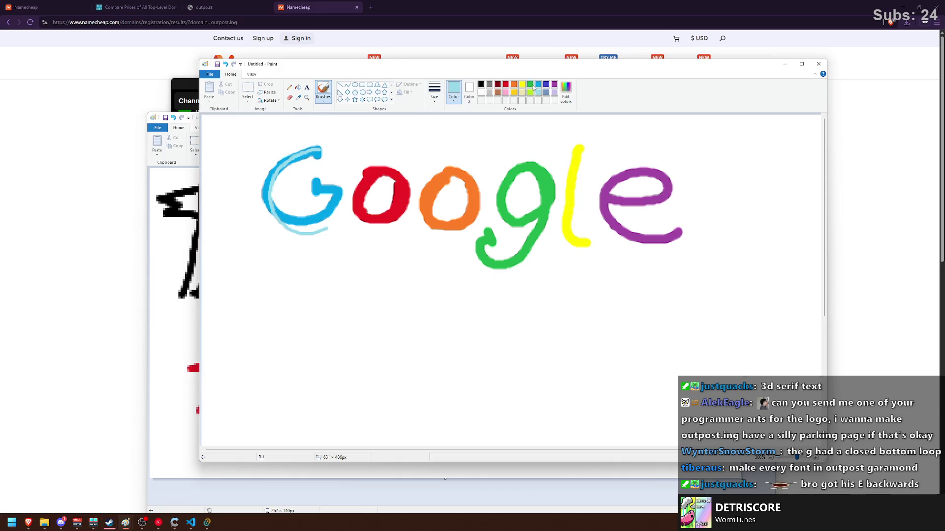
Brush pink, gold and lime highlights inside the red o, the orange o and the green g.
{"action": "left_click", "coordinate": [506, 92]}
{"action": "mouse_move", "coordinate": [384, 171]}
{"action": "left_mouse_down"}
{"action": "mouse_move", "coordinate": [359, 201]}
{"action": "mouse_move", "coordinate": [399, 215]}
{"action": "left_mouse_up"}
{"action": "left_click", "coordinate": [514, 92]}
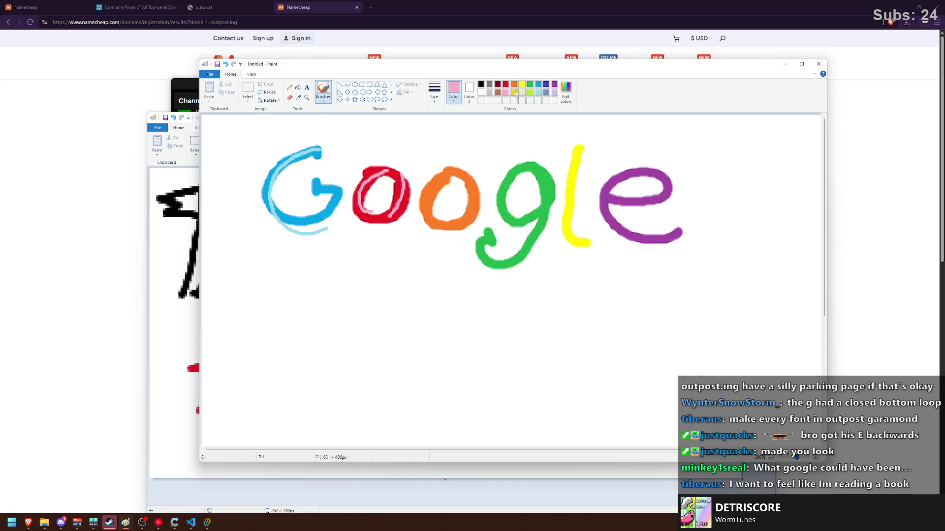
{"action": "mouse_move", "coordinate": [452, 173]}
{"action": "left_mouse_down"}
{"action": "mouse_move", "coordinate": [435, 204]}
{"action": "mouse_move", "coordinate": [471, 221]}
{"action": "mouse_move", "coordinate": [423, 226]}
{"action": "left_mouse_up"}
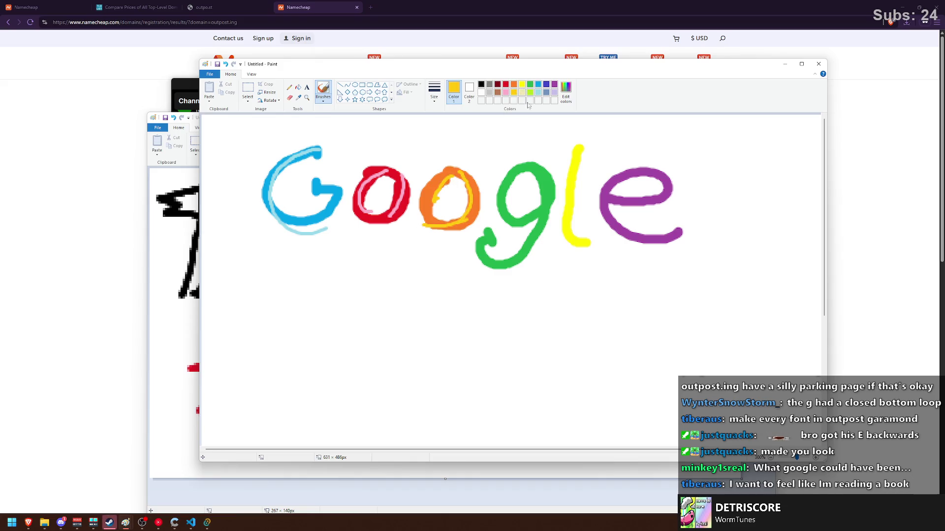
{"action": "left_click", "coordinate": [530, 93]}
{"action": "mouse_move", "coordinate": [529, 167]}
{"action": "left_mouse_down"}
{"action": "mouse_move", "coordinate": [512, 194]}
{"action": "mouse_move", "coordinate": [517, 243]}
{"action": "left_mouse_up"}
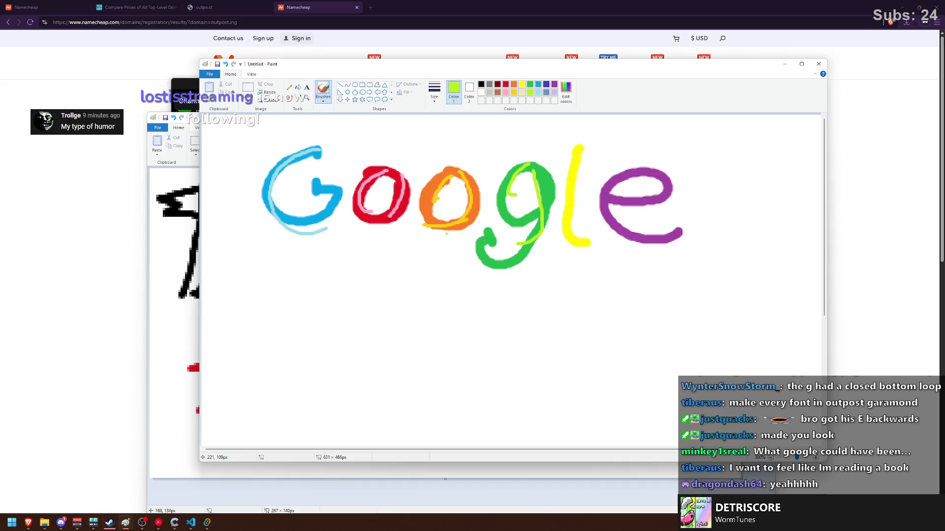
Select the whole canvas and delete the Google drawing.
{"action": "scroll", "coordinate": [424, 217], "scroll_direction": "down", "scroll_amount": 1}
{"action": "left_click", "coordinate": [248, 86]}
{"action": "key", "text": "ctrl+a"}
{"action": "key", "text": "Delete"}
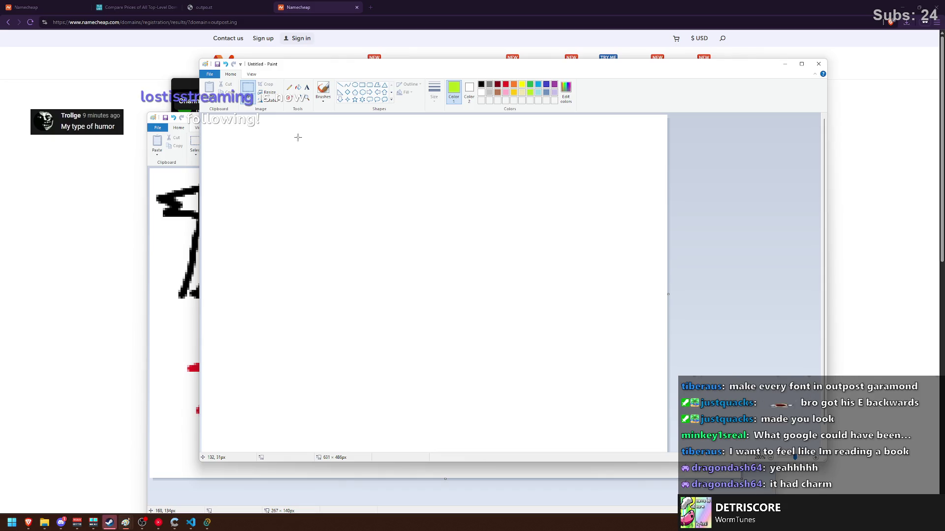
Reset to black with the Brushes tool, move Paint aside, and bring the Outpost chat window forward.
{"action": "left_click", "coordinate": [481, 84]}
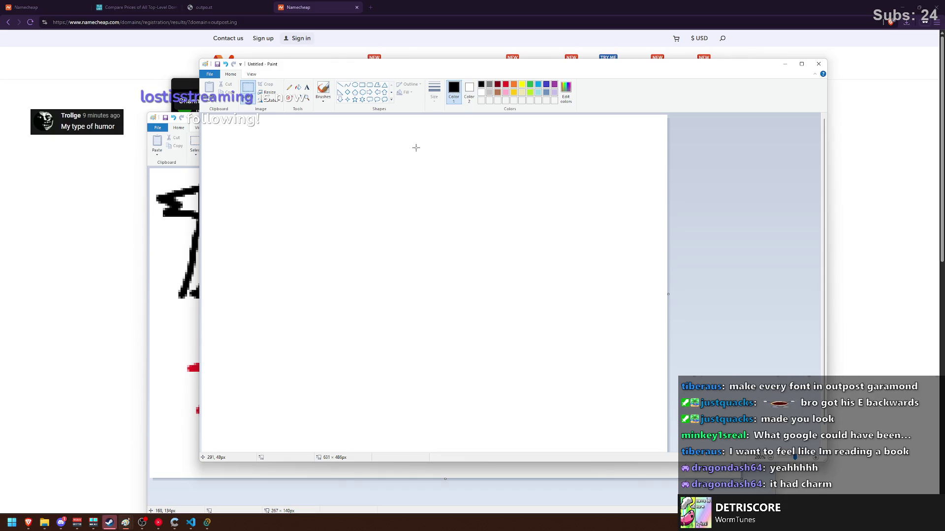
{"action": "left_click", "coordinate": [323, 91]}
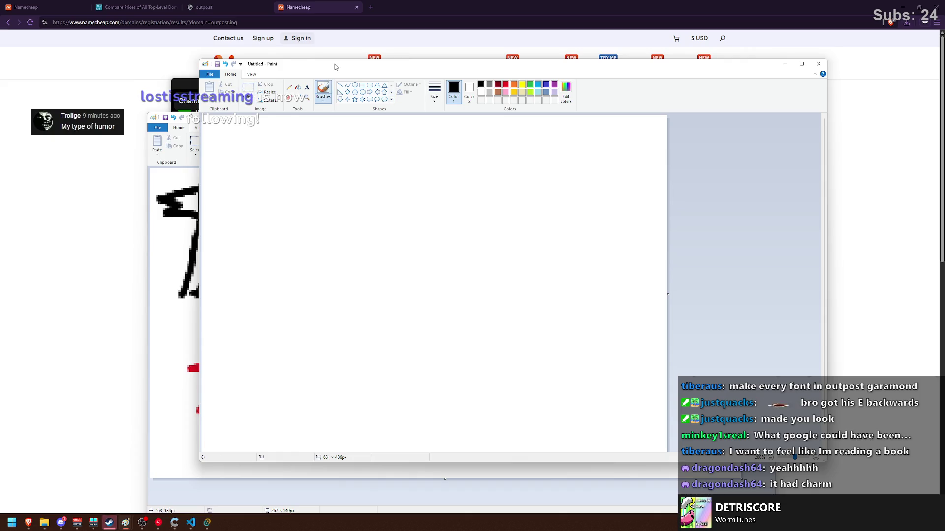
{"action": "left_click_drag", "start_coordinate": [334, 67], "coordinate": [477, 88]}
{"action": "left_click", "coordinate": [277, 82]}
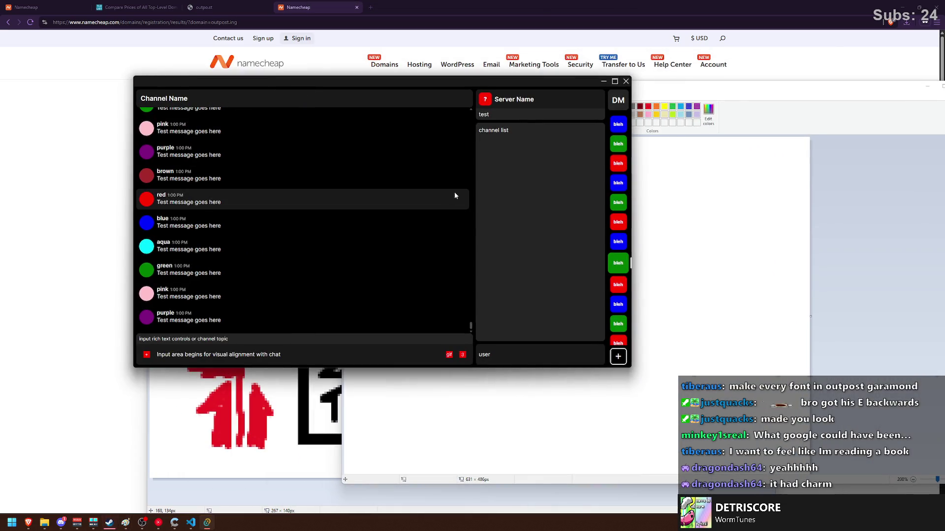
Scroll the server sidebar to the top, lower the chat window, and bring the Paint sketches forward.
{"action": "scroll", "coordinate": [620, 141], "scroll_direction": "up", "scroll_amount": 3}
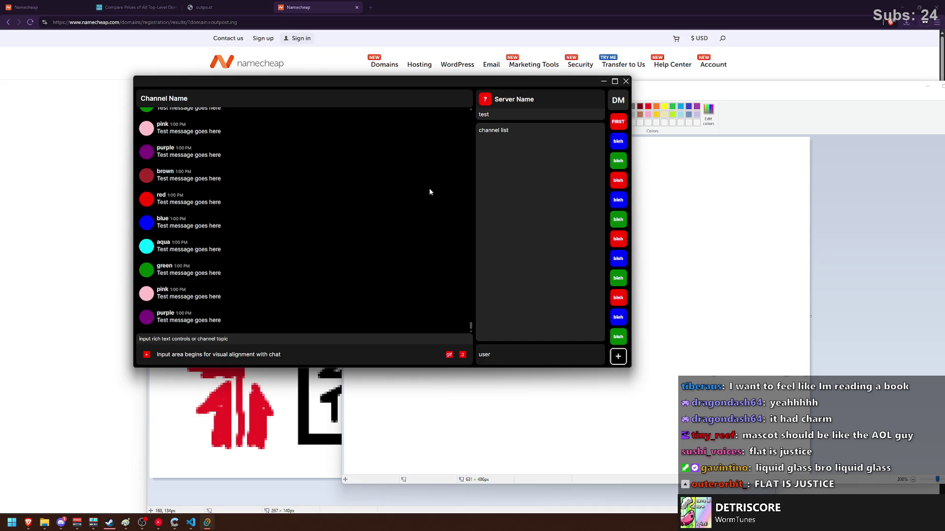
{"action": "mouse_move", "coordinate": [399, 82]}
{"action": "left_mouse_down"}
{"action": "mouse_move", "coordinate": [411, 170]}
{"action": "mouse_move", "coordinate": [395, 183]}
{"action": "left_mouse_up"}
{"action": "left_click", "coordinate": [293, 117]}
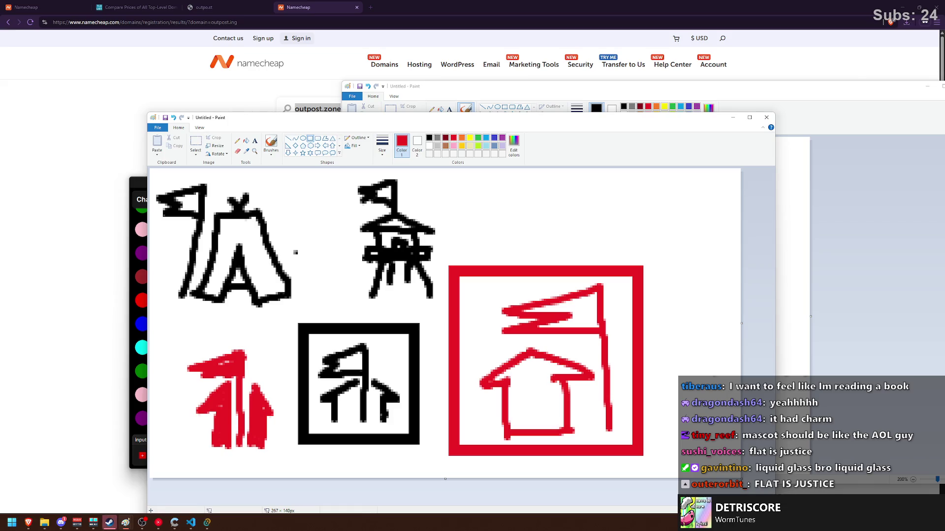
Reposition the logo sketches window, briefly selecting and deselecting the stray dot near the tent.
{"action": "mouse_move", "coordinate": [349, 121]}
{"action": "left_mouse_down"}
{"action": "mouse_move", "coordinate": [346, 90]}
{"action": "mouse_move", "coordinate": [365, 79]}
{"action": "left_mouse_up"}
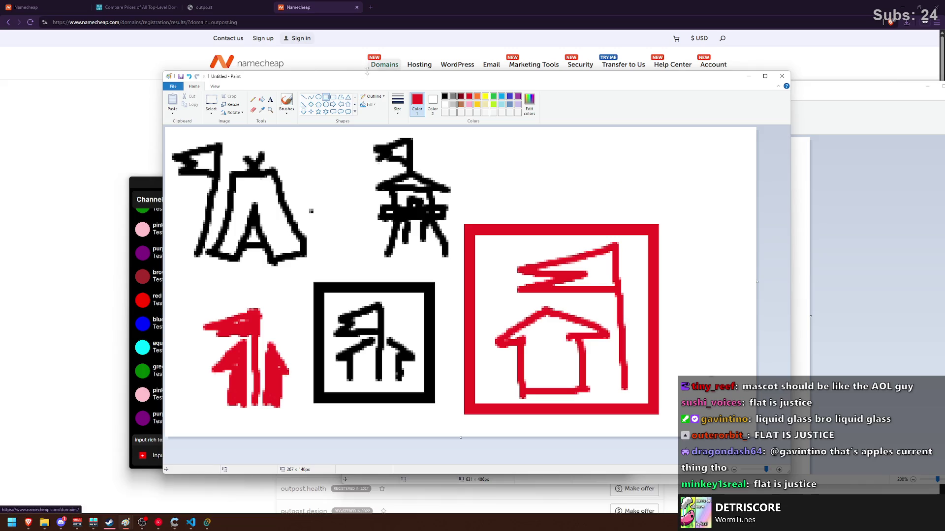
{"action": "mouse_move", "coordinate": [317, 72]}
{"action": "left_mouse_down"}
{"action": "mouse_move", "coordinate": [317, 35]}
{"action": "mouse_move", "coordinate": [310, 63]}
{"action": "left_mouse_up"}
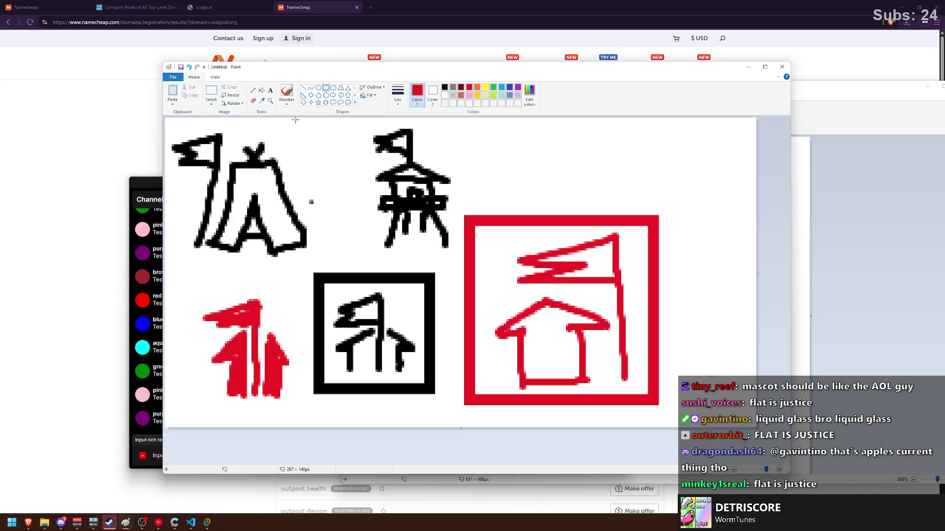
{"action": "key", "text": "Escape"}
{"action": "left_click_drag", "start_coordinate": [304, 195], "coordinate": [324, 214]}
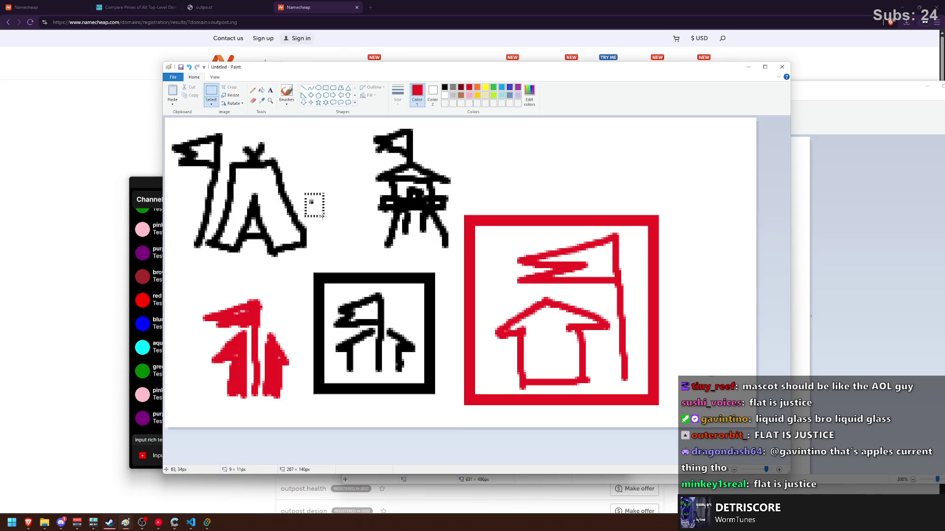
{"action": "left_click", "coordinate": [313, 156]}
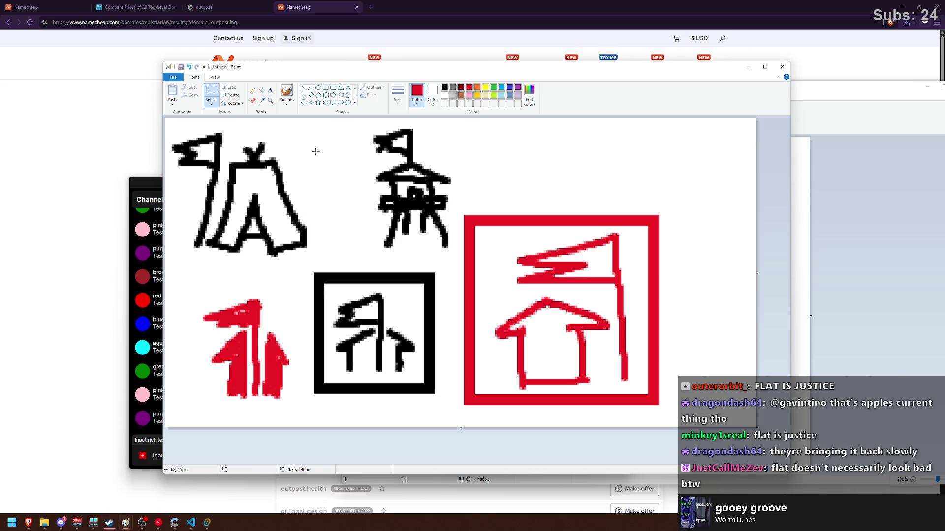
{"action": "mouse_move", "coordinate": [279, 68]}
{"action": "left_mouse_down"}
{"action": "mouse_move", "coordinate": [295, 75]}
{"action": "mouse_move", "coordinate": [272, 72]}
{"action": "left_mouse_up"}
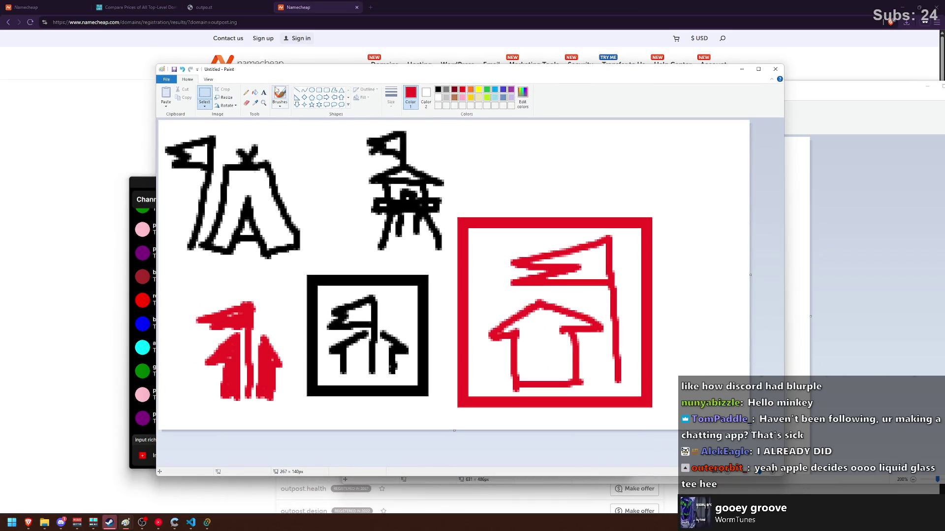
{"action": "left_click_drag", "start_coordinate": [286, 74], "coordinate": [279, 82]}
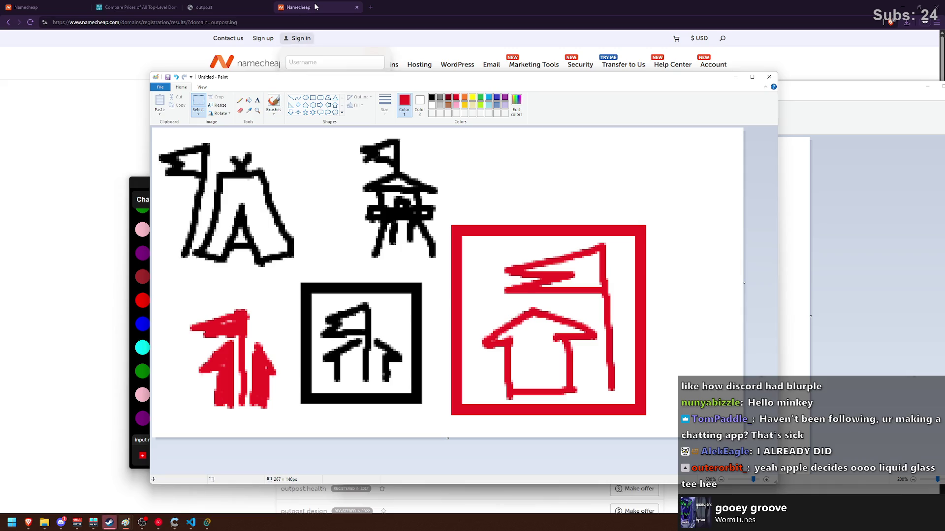
{"action": "left_click_drag", "start_coordinate": [263, 78], "coordinate": [261, 88]}
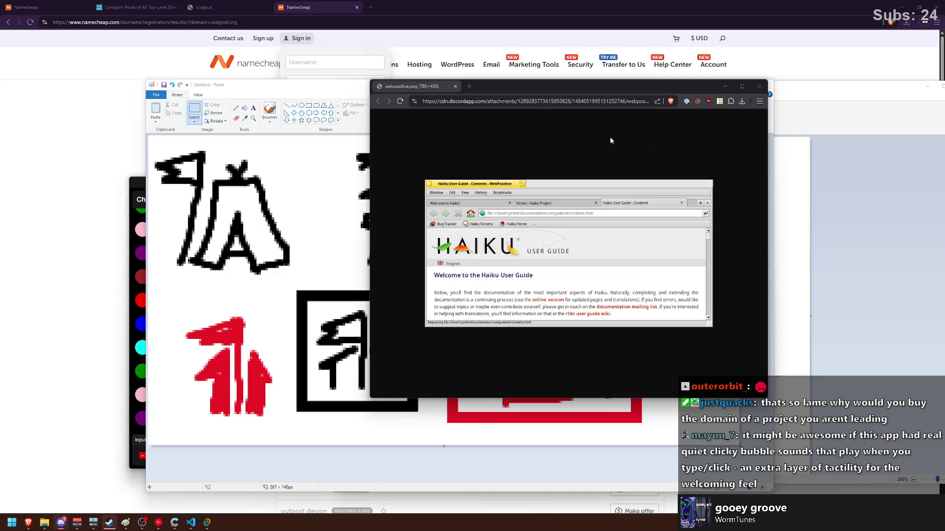
Place the webpositive.png image window on the right and the Paint sketches window to its left.
{"action": "left_click_drag", "start_coordinate": [524, 86], "coordinate": [495, 100]}
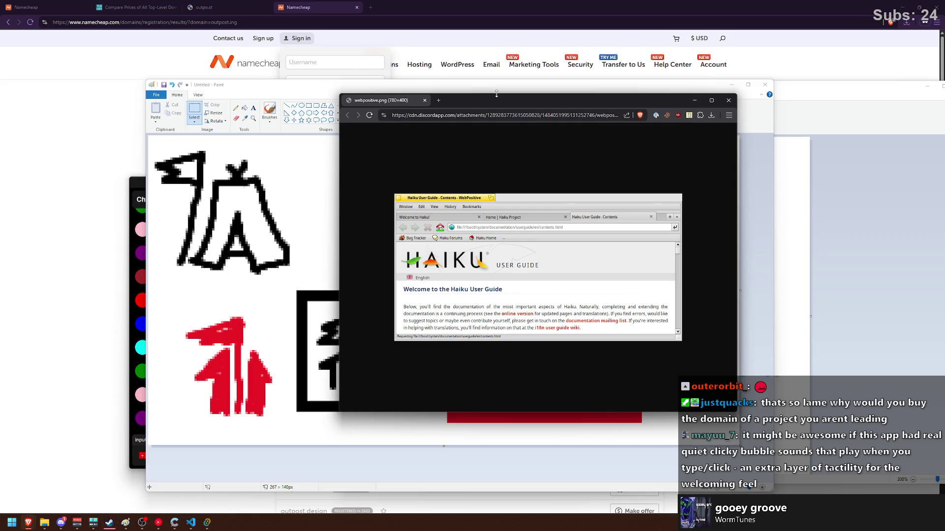
{"action": "mouse_move", "coordinate": [464, 95]}
{"action": "left_mouse_down"}
{"action": "mouse_move", "coordinate": [427, 94]}
{"action": "mouse_move", "coordinate": [430, 107]}
{"action": "mouse_move", "coordinate": [512, 133]}
{"action": "left_mouse_up"}
{"action": "left_click_drag", "start_coordinate": [512, 85], "coordinate": [413, 80]}
{"action": "left_click", "coordinate": [699, 133]}
{"action": "mouse_move", "coordinate": [526, 135]}
{"action": "left_mouse_down"}
{"action": "mouse_move", "coordinate": [561, 128]}
{"action": "mouse_move", "coordinate": [578, 75]}
{"action": "mouse_move", "coordinate": [592, 68]}
{"action": "mouse_move", "coordinate": [586, 135]}
{"action": "mouse_move", "coordinate": [583, 51]}
{"action": "left_mouse_up"}
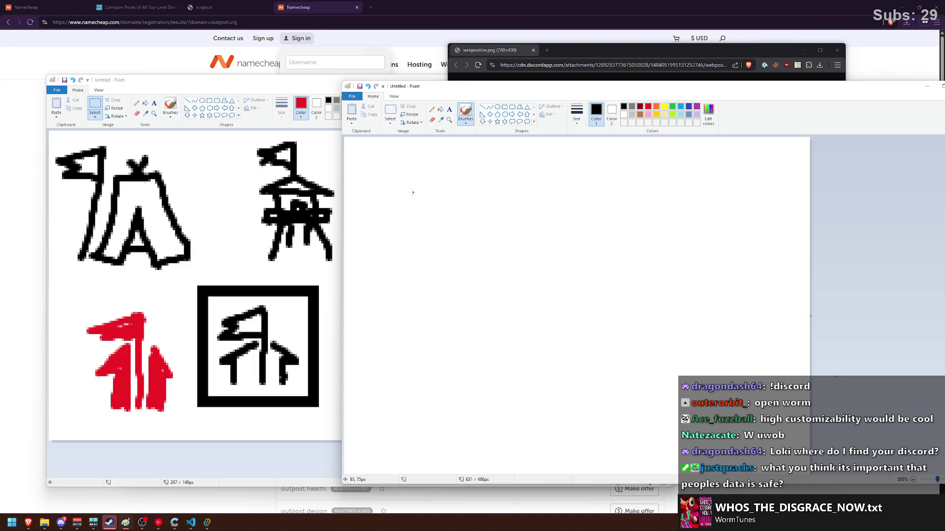
Draw a small box, diagonal lines with an arrowhead, and a trapezoid inside a large box.
{"action": "mouse_move", "coordinate": [392, 175]}
{"action": "left_mouse_down"}
{"action": "mouse_move", "coordinate": [437, 171]}
{"action": "mouse_move", "coordinate": [428, 172]}
{"action": "mouse_move", "coordinate": [439, 190]}
{"action": "mouse_move", "coordinate": [461, 189]}
{"action": "mouse_move", "coordinate": [446, 217]}
{"action": "mouse_move", "coordinate": [434, 189]}
{"action": "mouse_move", "coordinate": [443, 207]}
{"action": "mouse_move", "coordinate": [414, 188]}
{"action": "left_mouse_up"}
{"action": "key", "text": "ctrl+z"}
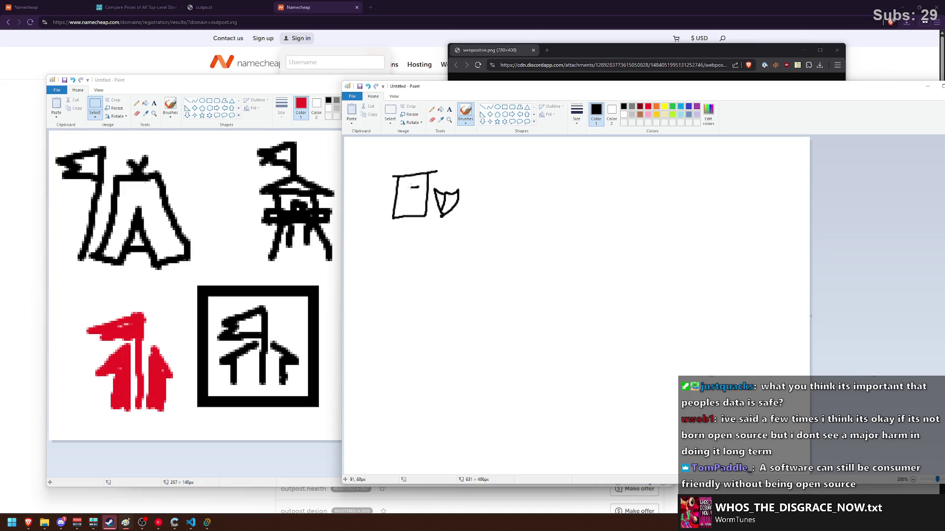
{"action": "mouse_move", "coordinate": [535, 254]}
{"action": "left_mouse_down"}
{"action": "mouse_move", "coordinate": [399, 202]}
{"action": "mouse_move", "coordinate": [515, 241]}
{"action": "mouse_move", "coordinate": [558, 245]}
{"action": "mouse_move", "coordinate": [586, 228]}
{"action": "mouse_move", "coordinate": [559, 234]}
{"action": "left_mouse_up"}
{"action": "mouse_move", "coordinate": [507, 209]}
{"action": "left_mouse_down"}
{"action": "mouse_move", "coordinate": [665, 207]}
{"action": "mouse_move", "coordinate": [678, 347]}
{"action": "mouse_move", "coordinate": [664, 212]}
{"action": "left_mouse_up"}
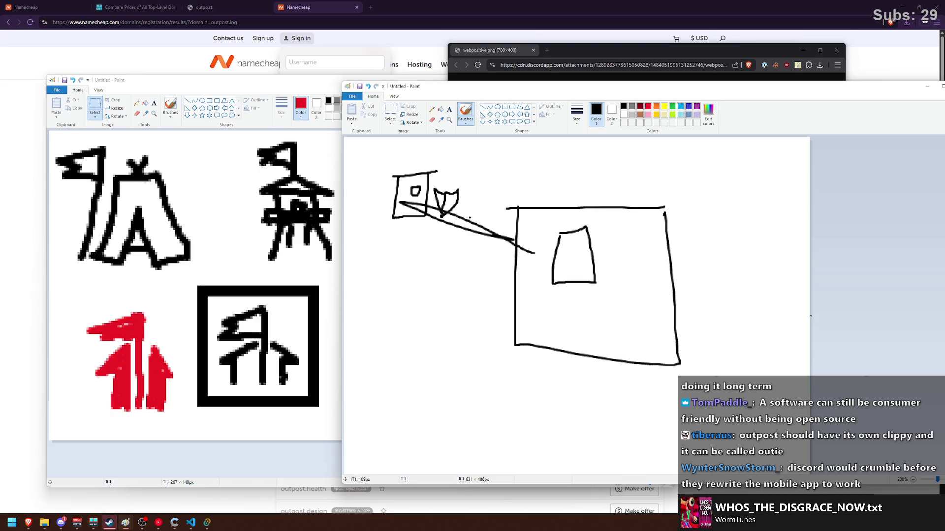
{"action": "mouse_move", "coordinate": [484, 222]}
{"action": "left_mouse_down"}
{"action": "mouse_move", "coordinate": [512, 259]}
{"action": "mouse_move", "coordinate": [503, 260]}
{"action": "left_mouse_up"}
Add a spiral, a loop and several X marks inside the large box, undoing a circle.
{"action": "mouse_move", "coordinate": [566, 252]}
{"action": "left_mouse_down"}
{"action": "mouse_move", "coordinate": [561, 259]}
{"action": "mouse_move", "coordinate": [596, 245]}
{"action": "mouse_move", "coordinate": [600, 232]}
{"action": "left_mouse_up"}
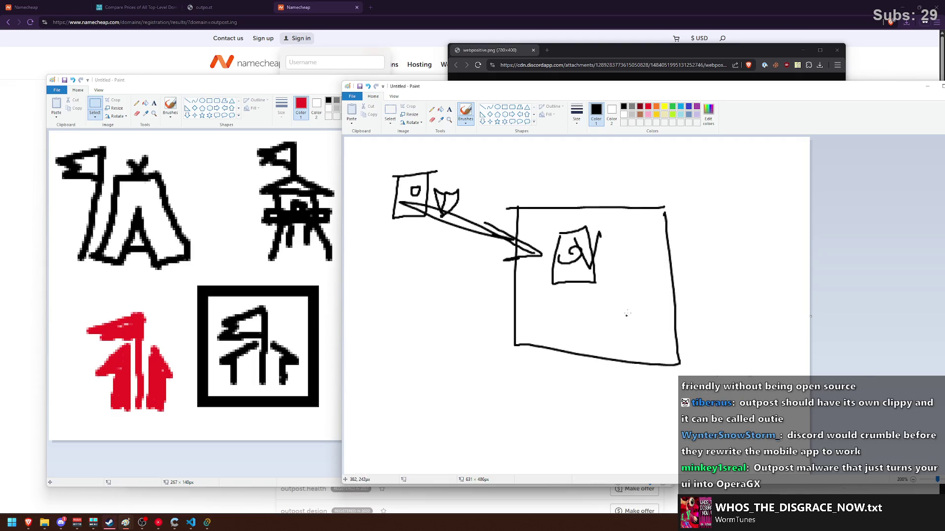
{"action": "mouse_move", "coordinate": [635, 330]}
{"action": "left_mouse_down"}
{"action": "mouse_move", "coordinate": [640, 344]}
{"action": "mouse_move", "coordinate": [637, 322]}
{"action": "mouse_move", "coordinate": [605, 285]}
{"action": "mouse_move", "coordinate": [583, 295]}
{"action": "left_mouse_up"}
{"action": "mouse_move", "coordinate": [571, 223]}
{"action": "left_mouse_down"}
{"action": "mouse_move", "coordinate": [595, 317]}
{"action": "mouse_move", "coordinate": [555, 256]}
{"action": "left_mouse_up"}
{"action": "key", "text": "ctrl+z"}
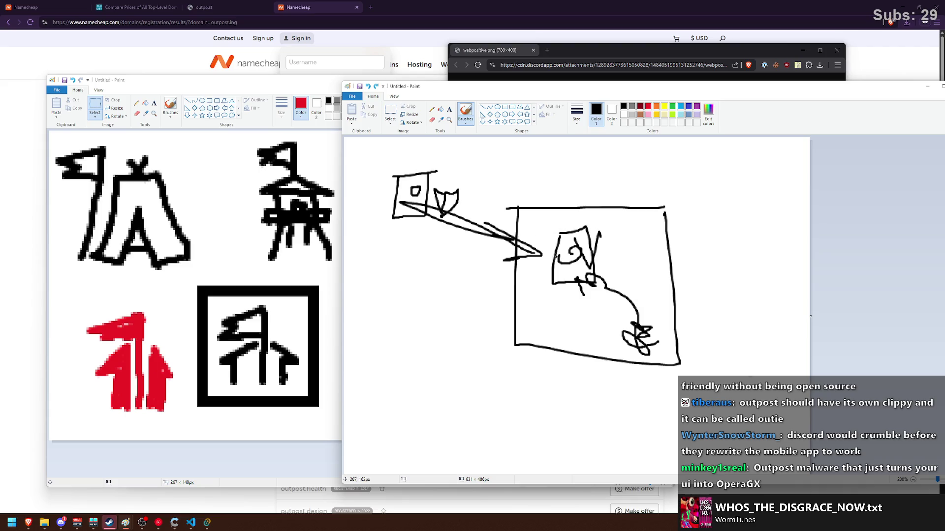
{"action": "left_click_drag", "start_coordinate": [642, 223], "coordinate": [618, 245]}
{"action": "mouse_move", "coordinate": [623, 221]}
{"action": "left_mouse_down"}
{"action": "mouse_move", "coordinate": [650, 243]}
{"action": "mouse_move", "coordinate": [643, 266]}
{"action": "left_mouse_up"}
{"action": "mouse_move", "coordinate": [646, 249]}
{"action": "left_mouse_down"}
{"action": "mouse_move", "coordinate": [666, 264]}
{"action": "mouse_move", "coordinate": [618, 269]}
{"action": "mouse_move", "coordinate": [634, 270]}
{"action": "mouse_move", "coordinate": [638, 284]}
{"action": "left_mouse_up"}
{"action": "left_click_drag", "start_coordinate": [639, 270], "coordinate": [659, 286]}
Try circling the shield and the flag-and-shield, undoing both attempts.
{"action": "mouse_move", "coordinate": [470, 204]}
{"action": "left_mouse_down"}
{"action": "mouse_move", "coordinate": [450, 173]}
{"action": "mouse_move", "coordinate": [492, 219]}
{"action": "left_mouse_up"}
{"action": "key", "text": "ctrl+z"}
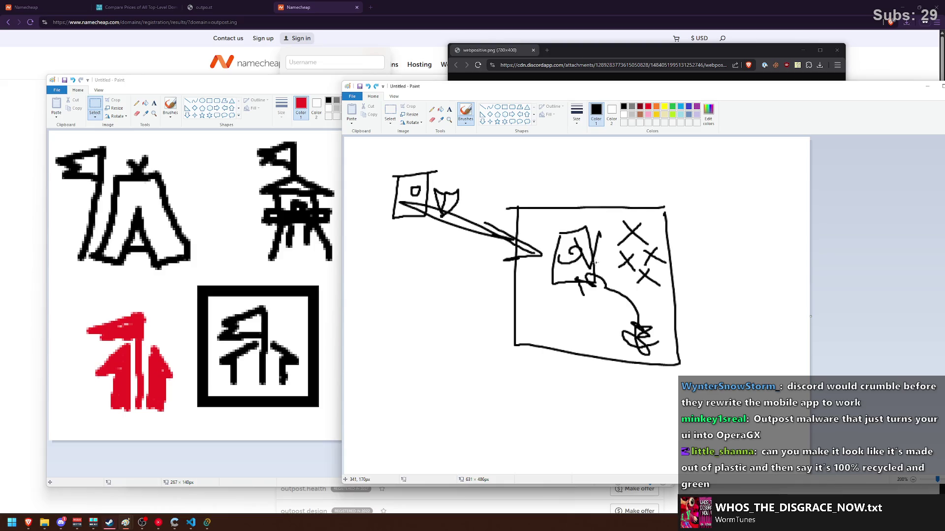
{"action": "mouse_move", "coordinate": [448, 167]}
{"action": "left_mouse_down"}
{"action": "mouse_move", "coordinate": [440, 161]}
{"action": "mouse_move", "coordinate": [448, 165]}
{"action": "left_mouse_up"}
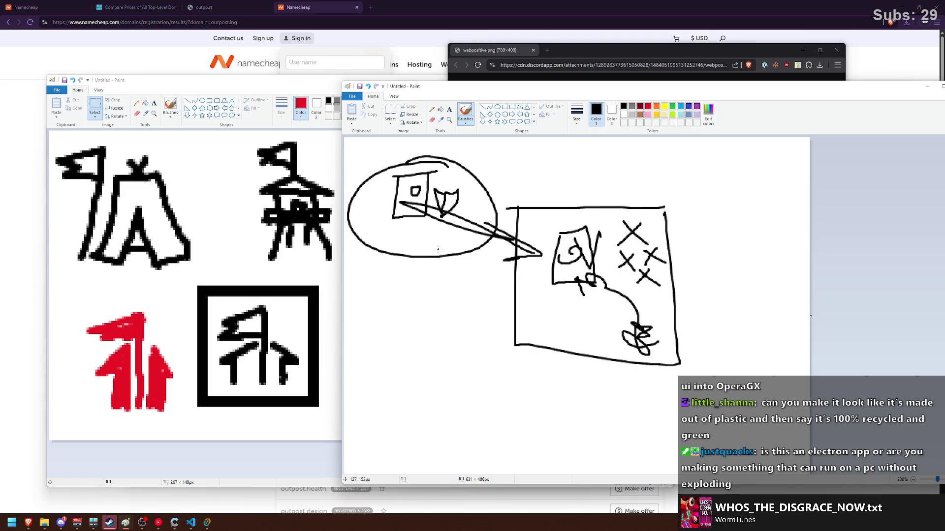
{"action": "key", "text": "ctrl+z"}
Undo a stray scribble, clear the whole canvas to white, and bring up the Outpost chat window.
{"action": "mouse_move", "coordinate": [468, 182]}
{"action": "left_mouse_down"}
{"action": "mouse_move", "coordinate": [446, 211]}
{"action": "mouse_move", "coordinate": [428, 338]}
{"action": "mouse_move", "coordinate": [347, 143]}
{"action": "left_mouse_up"}
{"action": "key", "text": "ctrl+z"}
{"action": "key", "text": "ctrl+a"}
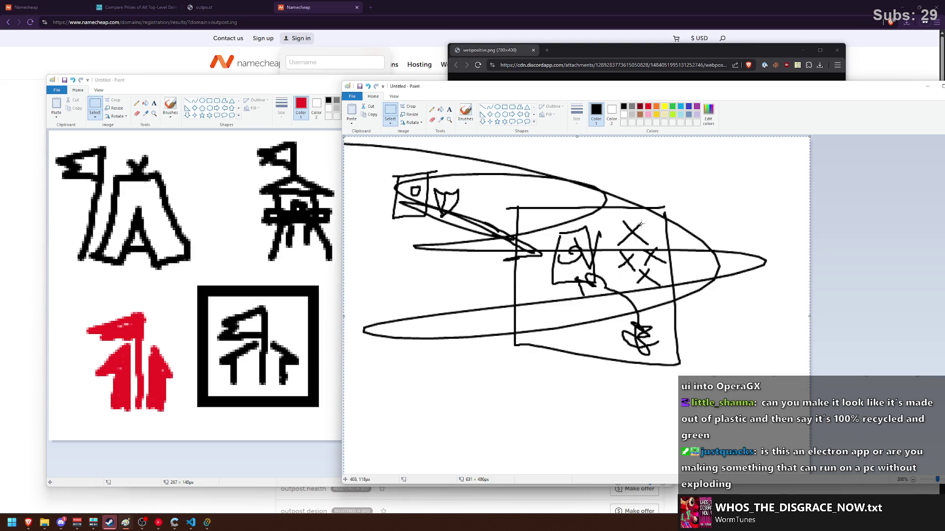
{"action": "key", "text": "Delete"}
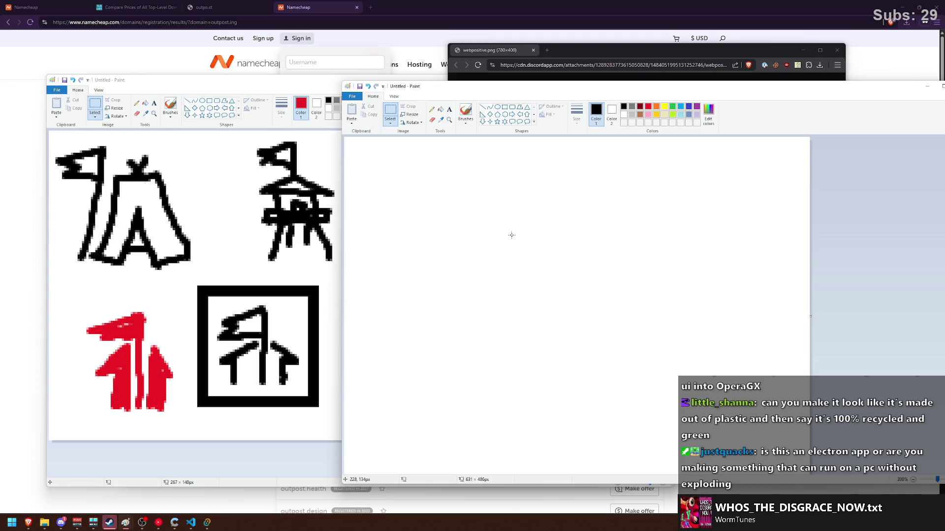
{"action": "left_click", "coordinate": [206, 523]}
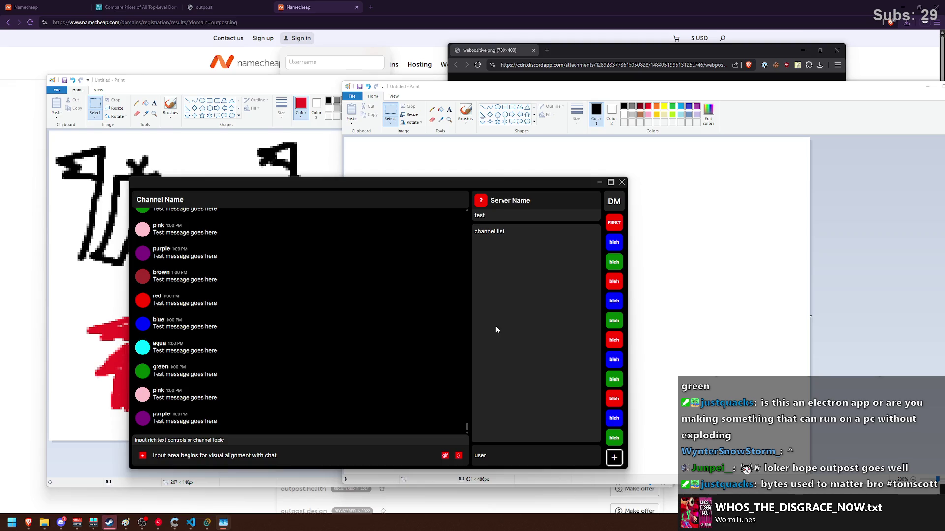
Scroll through the chat messages, shift the chat window down and right, and return to the blank canvas.
{"action": "scroll", "coordinate": [615, 318], "scroll_direction": "down", "scroll_amount": 3}
{"action": "scroll", "coordinate": [313, 294], "scroll_direction": "up", "scroll_amount": 1}
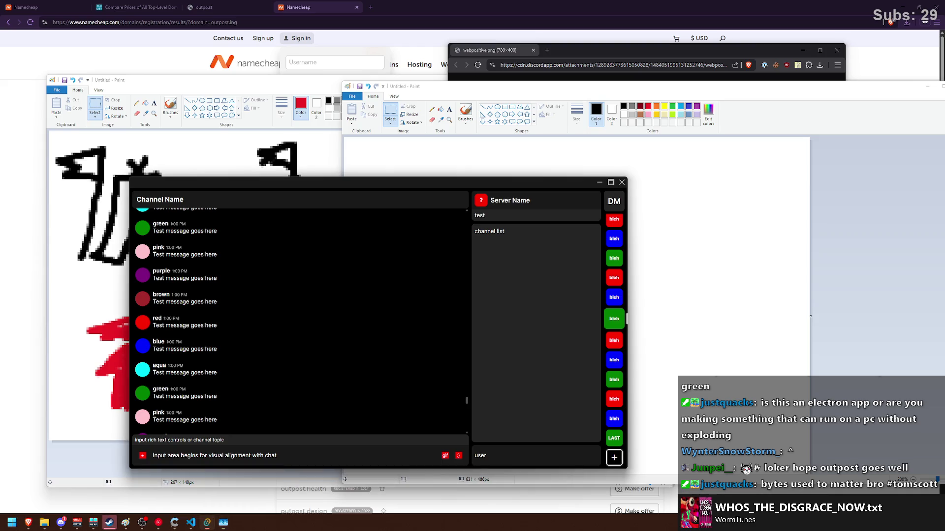
{"action": "scroll", "coordinate": [399, 295], "scroll_direction": "up", "scroll_amount": 2}
{"action": "scroll", "coordinate": [400, 295], "scroll_direction": "up", "scroll_amount": 5}
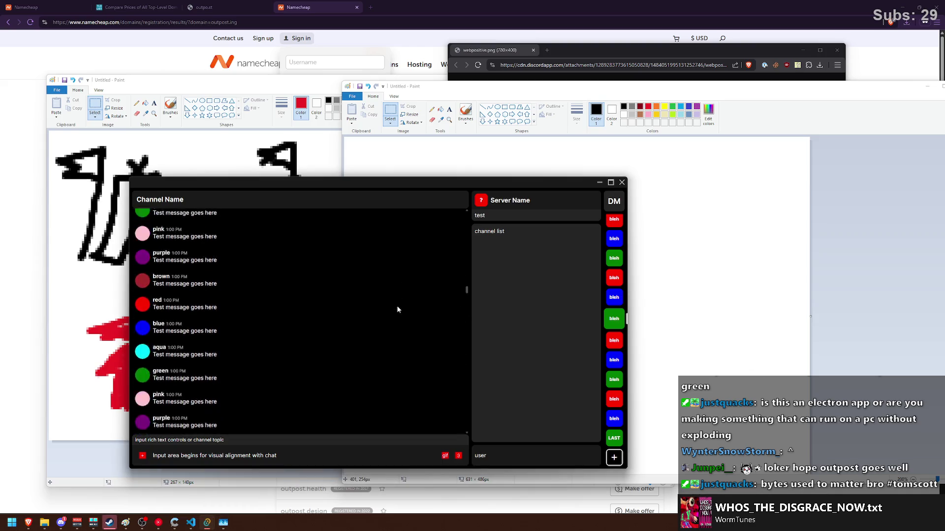
{"action": "scroll", "coordinate": [458, 246], "scroll_direction": "down", "scroll_amount": 5}
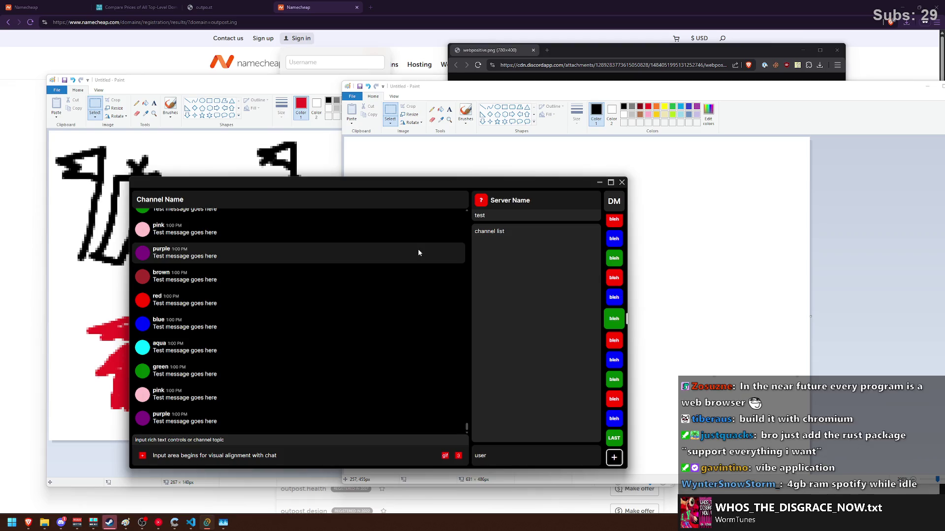
{"action": "mouse_move", "coordinate": [397, 181]}
{"action": "left_mouse_down"}
{"action": "mouse_move", "coordinate": [469, 216]}
{"action": "mouse_move", "coordinate": [481, 205]}
{"action": "left_mouse_up"}
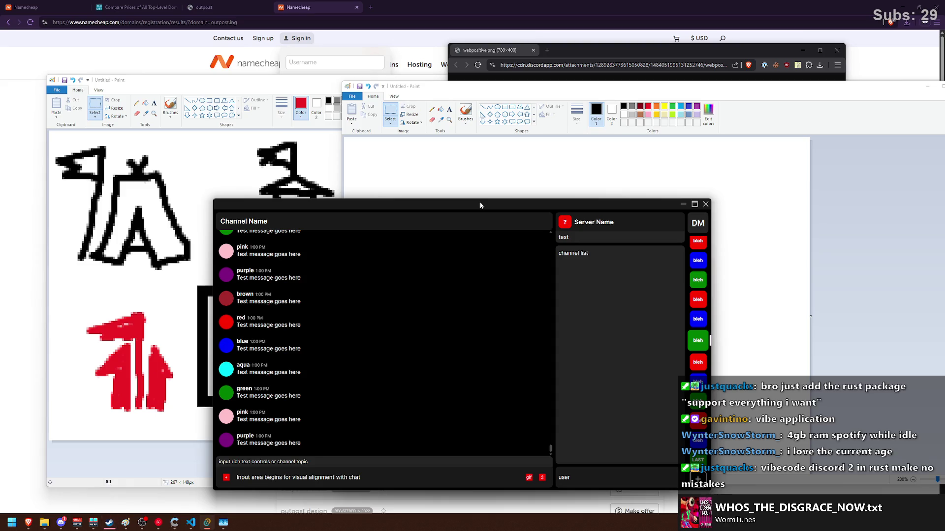
{"action": "left_click", "coordinate": [471, 180]}
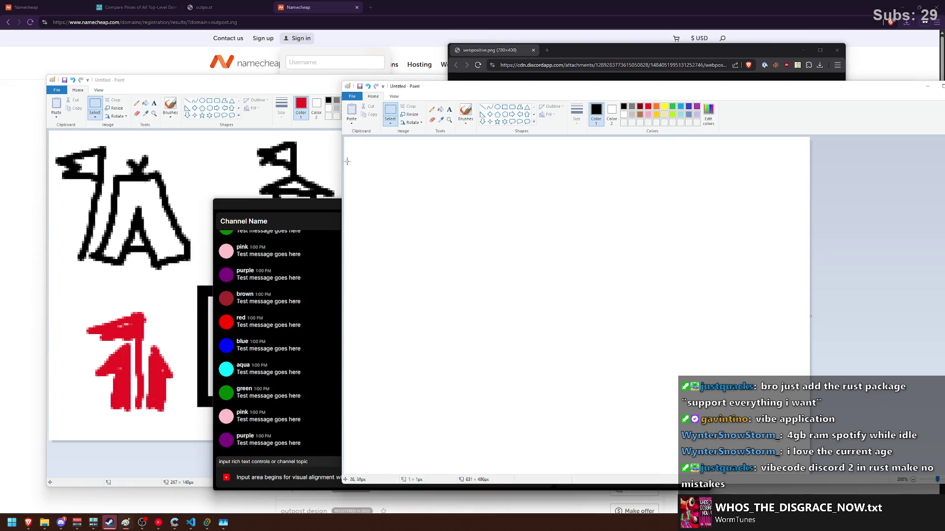
Bring the Paint logo sketches window over the chat, then the blank second canvas forward.
{"action": "left_click", "coordinate": [327, 156]}
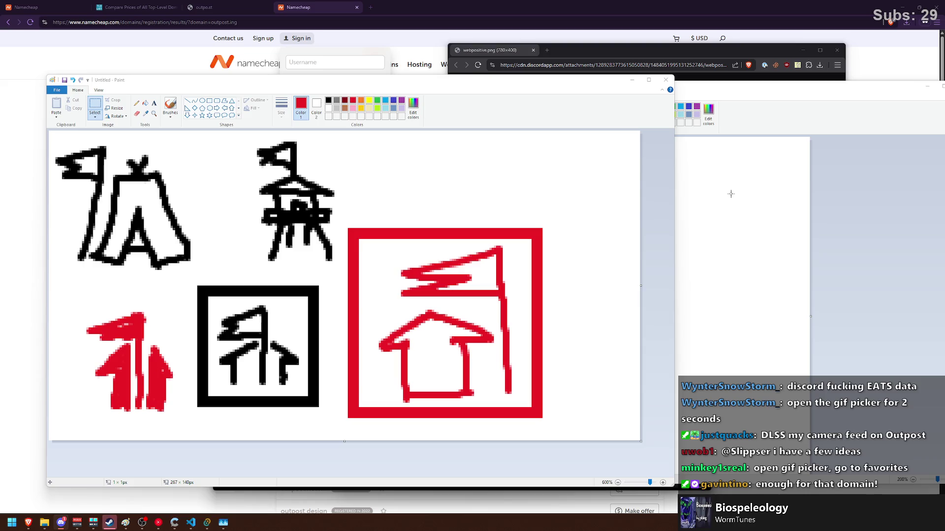
{"action": "left_click", "coordinate": [711, 192]}
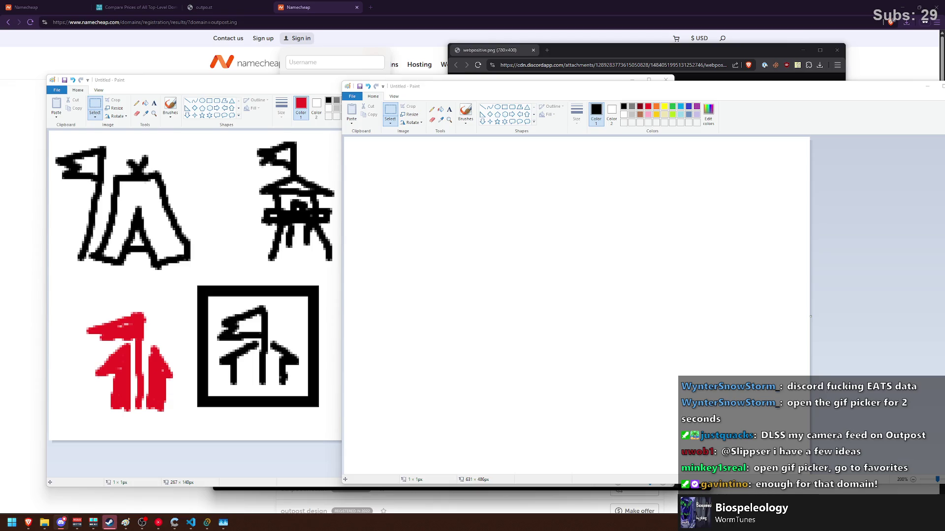
Enlarge the Paint window and stretch the sketch canvas from 267×140 to 347×140px.
{"action": "left_click", "coordinate": [272, 180]}
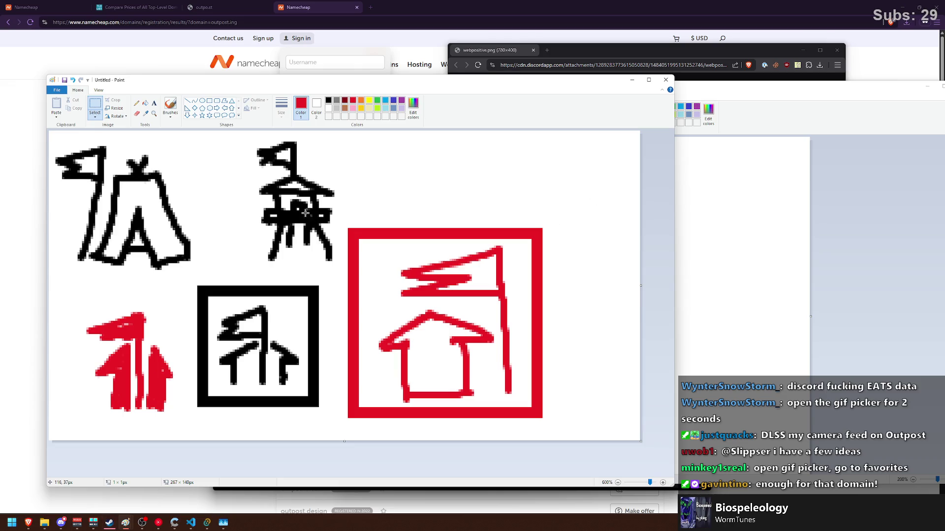
{"action": "left_click_drag", "start_coordinate": [191, 280], "coordinate": [322, 405]}
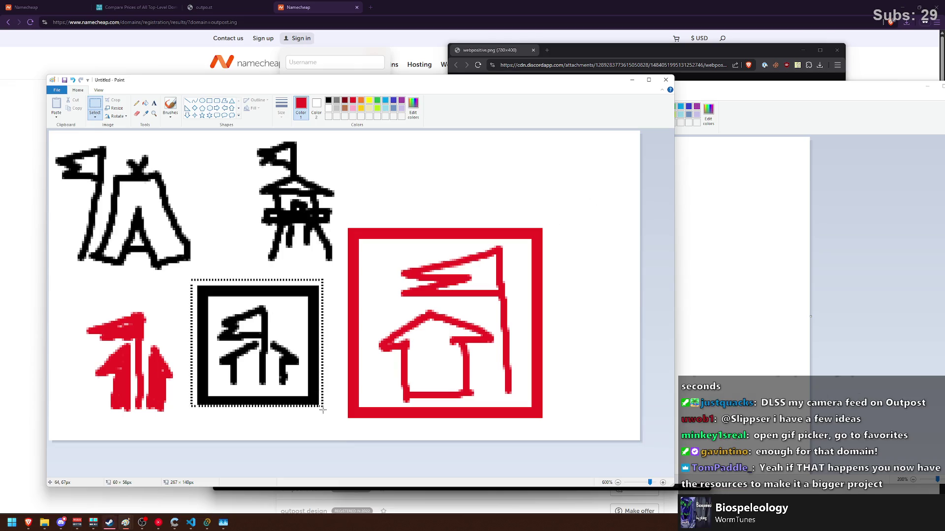
{"action": "left_click", "coordinate": [284, 244]}
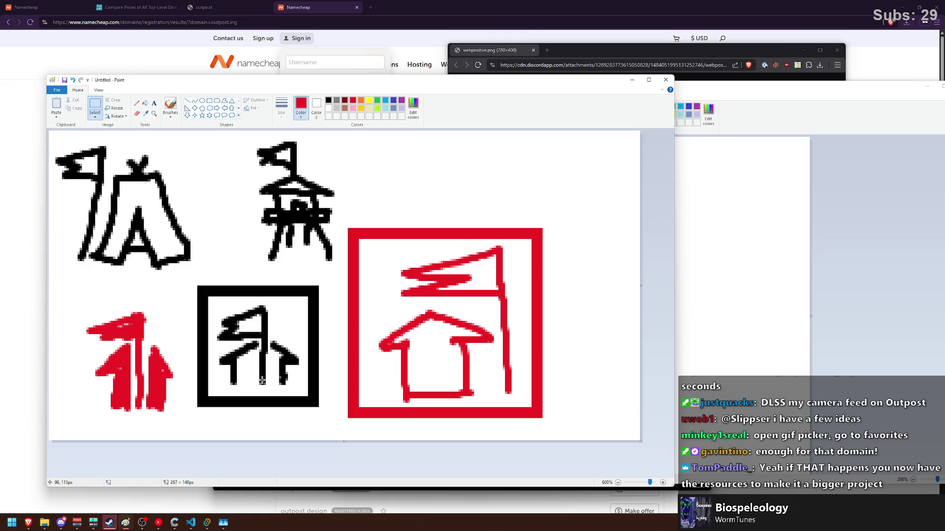
{"action": "left_click_drag", "start_coordinate": [674, 294], "coordinate": [839, 309]}
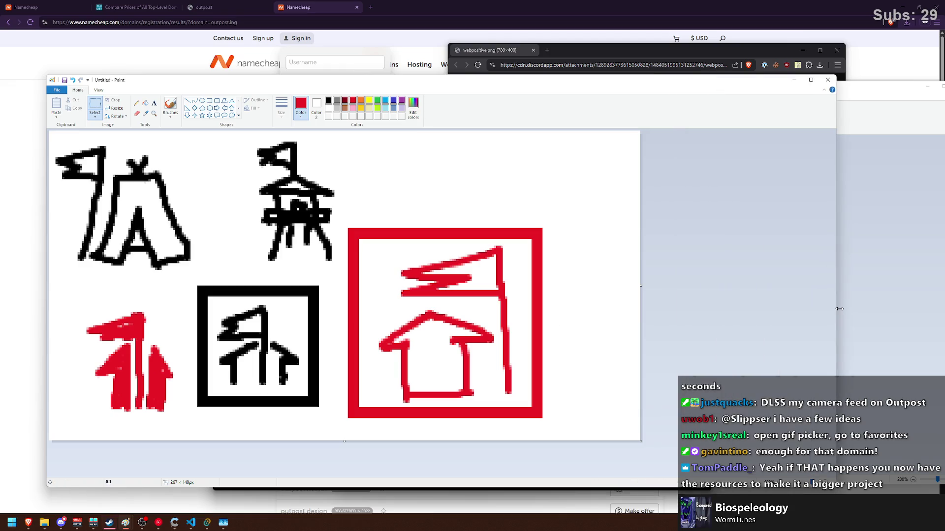
{"action": "left_click_drag", "start_coordinate": [640, 286], "coordinate": [818, 286]}
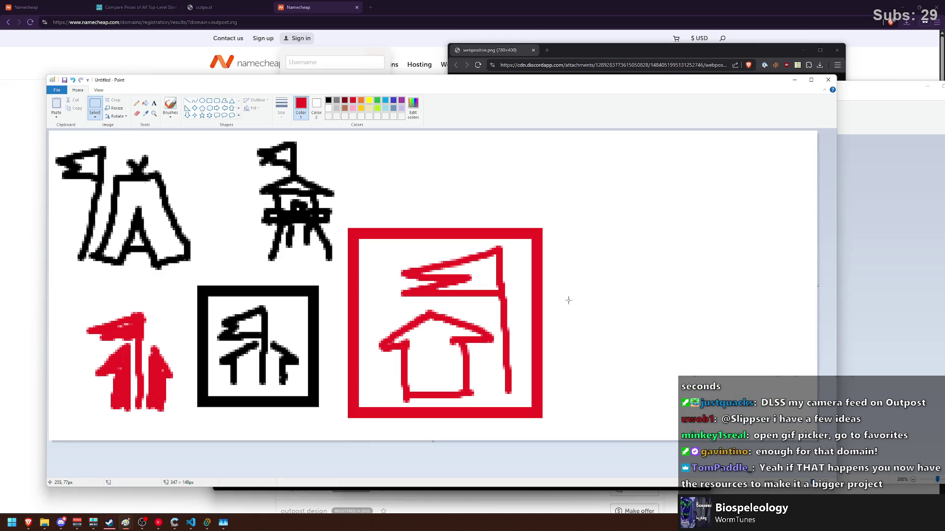
{"action": "left_click", "coordinate": [170, 106]}
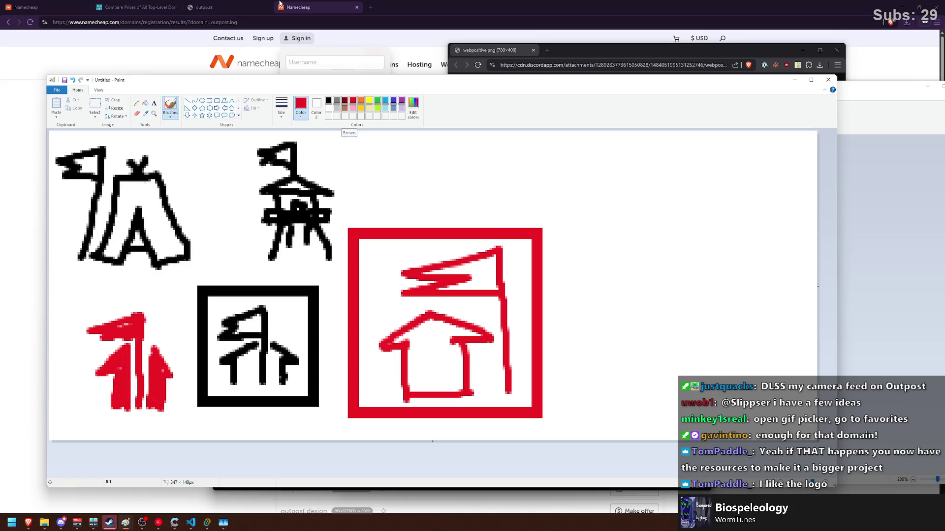
Heighten the Paint canvas to 347×185 px, then return to the Namecheap outpost.zone results.
{"action": "left_click_drag", "start_coordinate": [346, 83], "coordinate": [330, 72]}
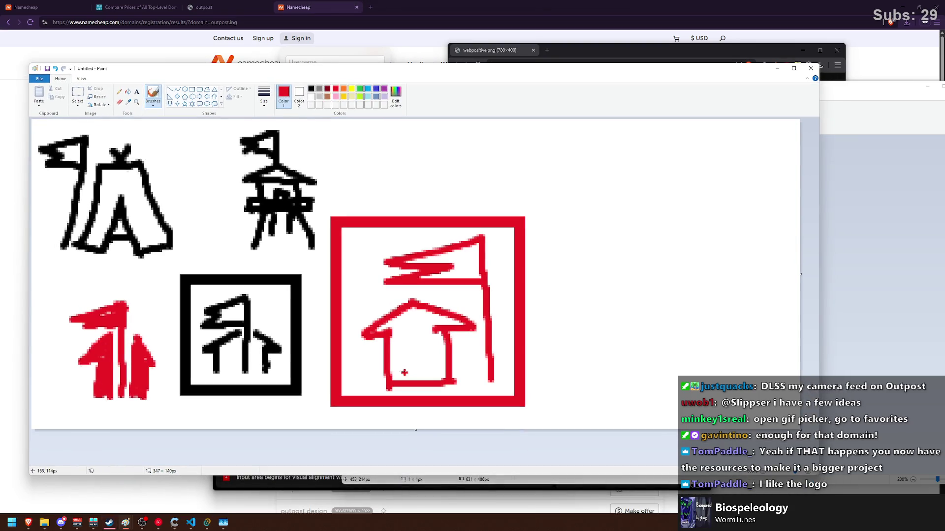
{"action": "left_click_drag", "start_coordinate": [413, 433], "coordinate": [413, 529]}
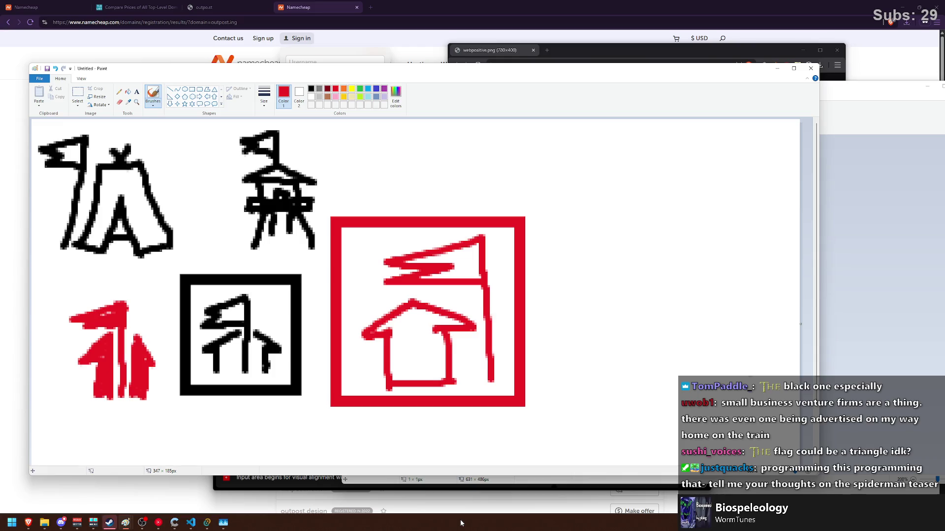
{"action": "left_click", "coordinate": [441, 55]}
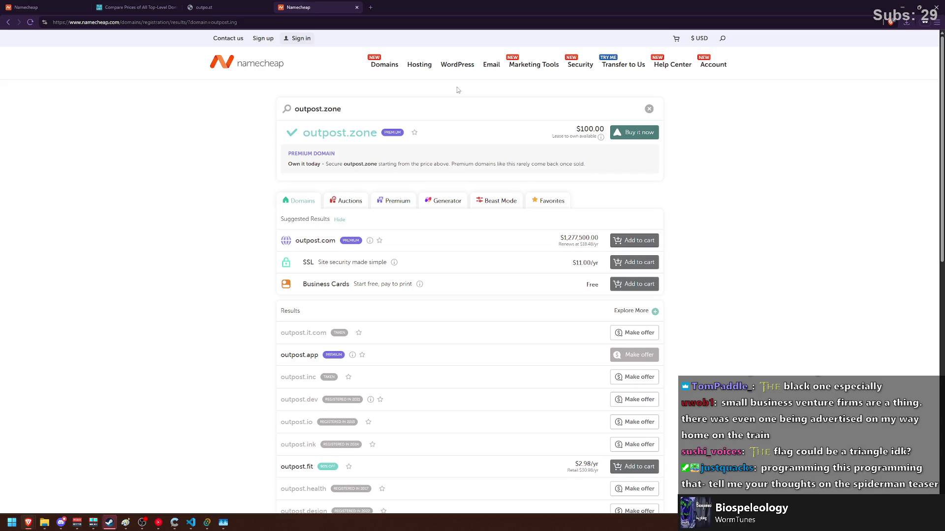
Replace the outpost.zone domain search with outpostapp.
{"action": "double_click", "coordinate": [394, 107]}
{"action": "left_click_drag", "start_coordinate": [394, 108], "coordinate": [277, 112]}
{"action": "mouse_move", "coordinate": [357, 99]}
{"action": "left_mouse_down"}
{"action": "mouse_move", "coordinate": [333, 110]}
{"action": "mouse_move", "coordinate": [234, 106]}
{"action": "left_mouse_up"}
{"action": "left_click", "coordinate": [325, 114]}
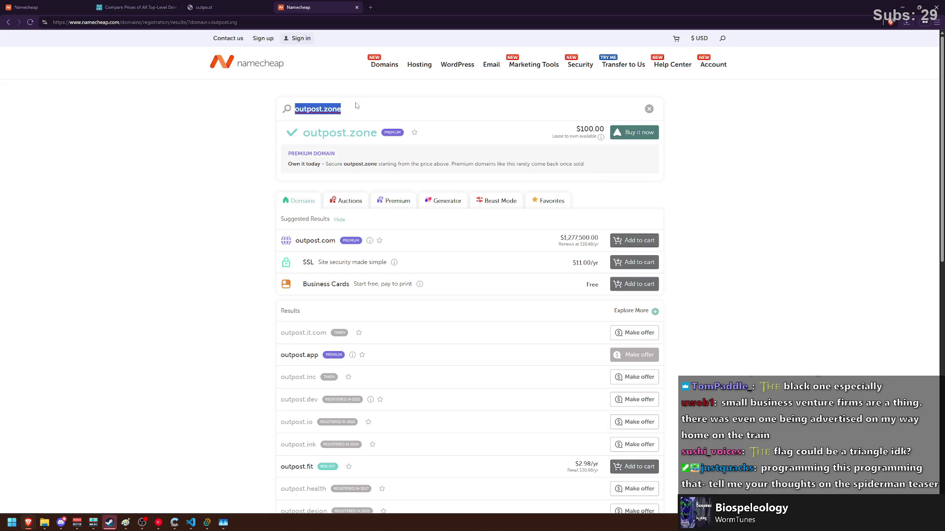
{"action": "key", "text": "BackSpace"}
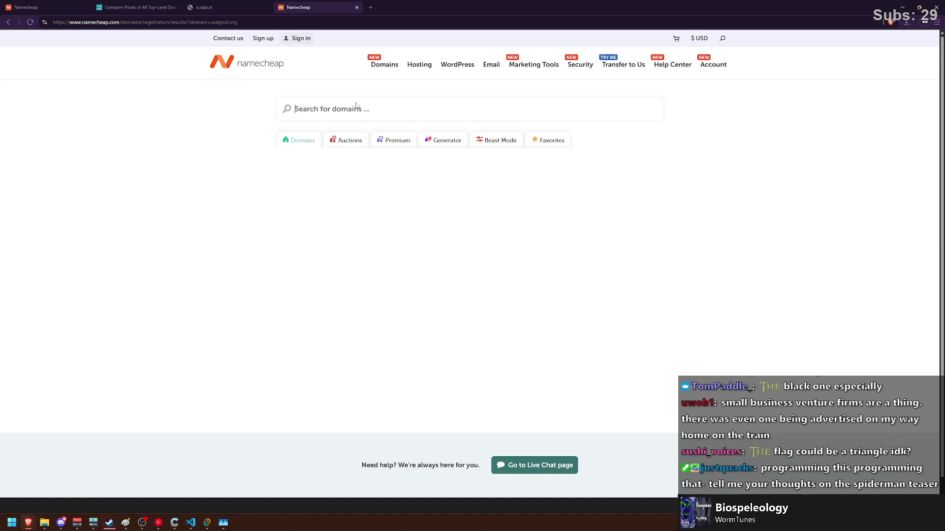
{"action": "type", "text": "outpost.ap"}
{"action": "key", "text": "ctrl+a"}
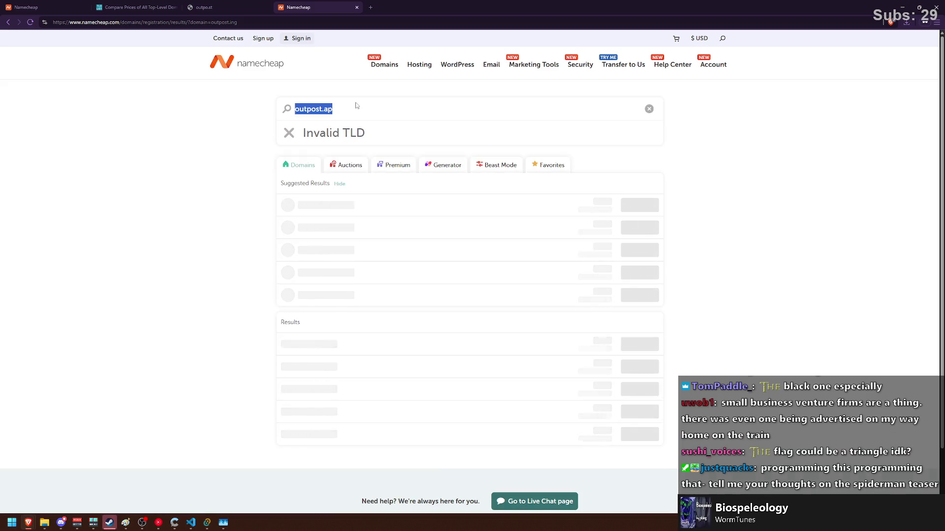
{"action": "type", "text": "outpostapp"}
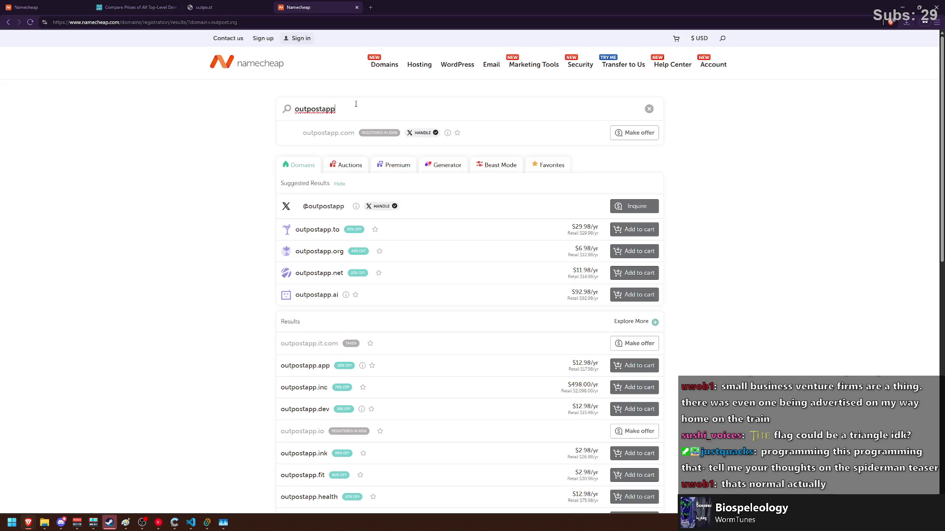
Review the outpostapp results, then clear the domain search box.
{"action": "scroll", "coordinate": [281, 180], "scroll_direction": "down", "scroll_amount": 10}
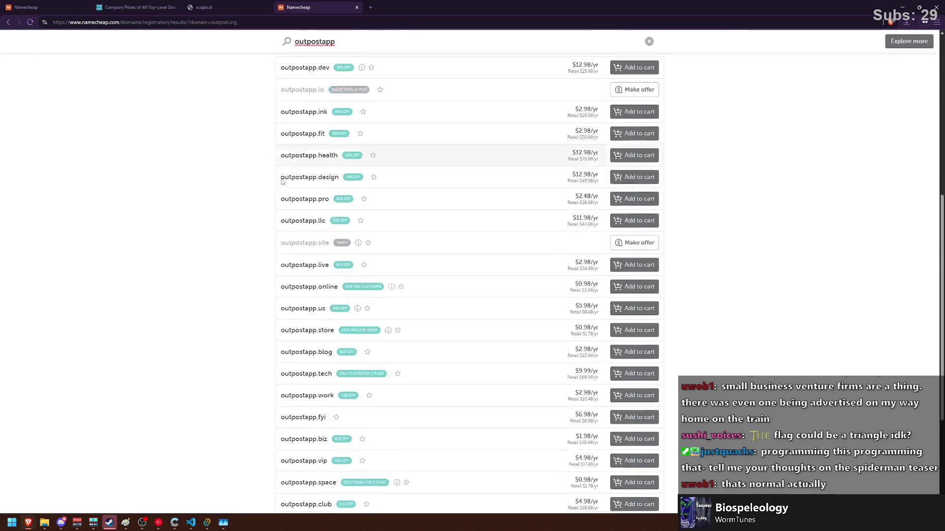
{"action": "scroll", "coordinate": [281, 180], "scroll_direction": "up", "scroll_amount": 10}
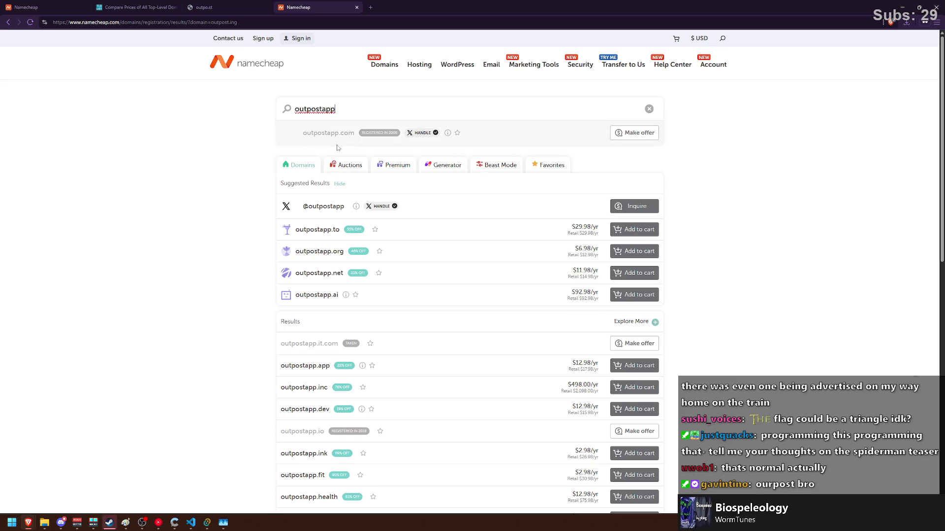
{"action": "mouse_move", "coordinate": [394, 136]}
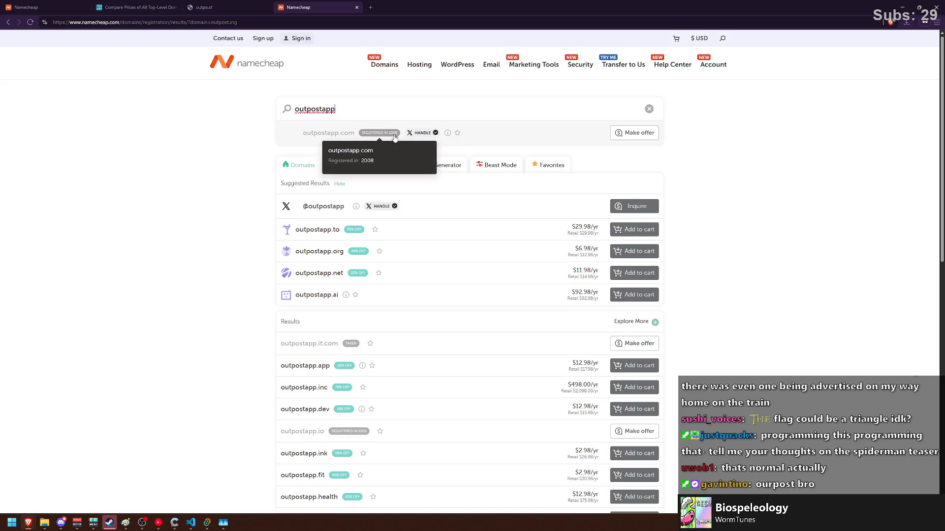
{"action": "mouse_move", "coordinate": [448, 136]}
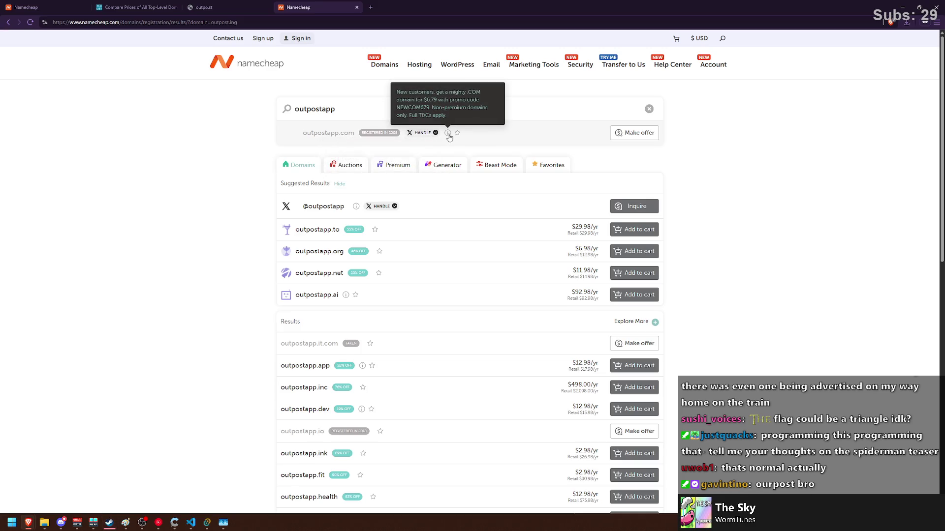
{"action": "left_click", "coordinate": [649, 109]}
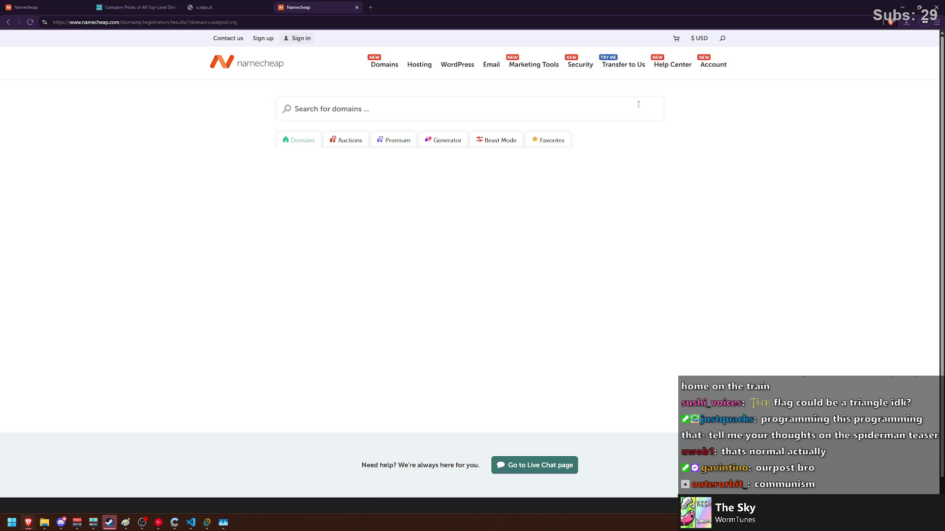
Restore and re-maximize the browser, dismiss the sign-in form, and close Task Manager.
{"action": "mouse_move", "coordinate": [493, 7]}
{"action": "left_mouse_down"}
{"action": "mouse_move", "coordinate": [491, 51]}
{"action": "mouse_move", "coordinate": [490, 1]}
{"action": "left_mouse_up"}
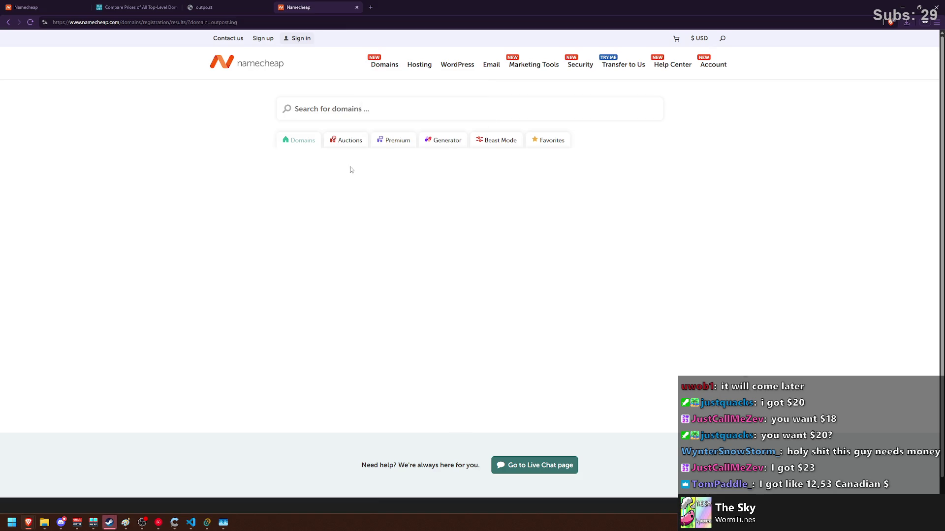
{"action": "double_click", "coordinate": [394, 4]}
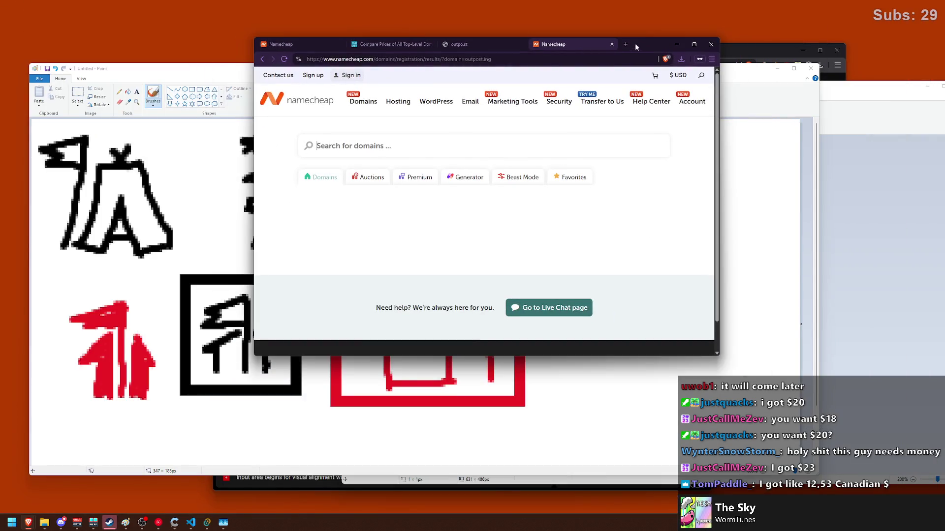
{"action": "double_click", "coordinate": [635, 43]}
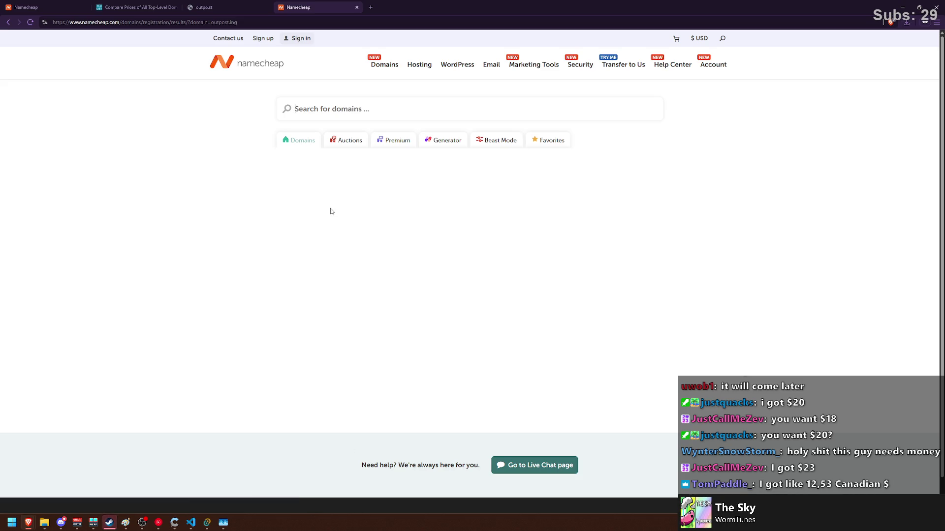
{"action": "left_click", "coordinate": [299, 38]}
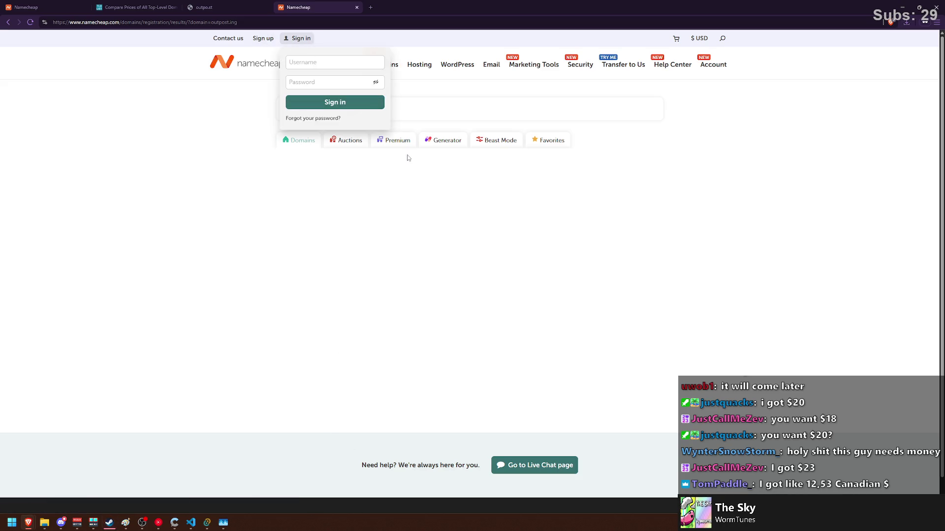
{"action": "left_click", "coordinate": [423, 109]}
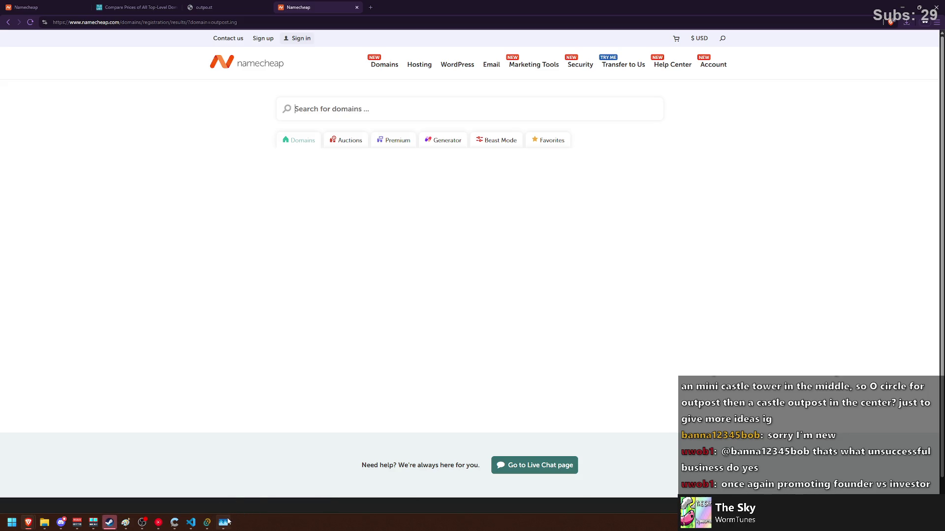
{"action": "mouse_move", "coordinate": [229, 522]}
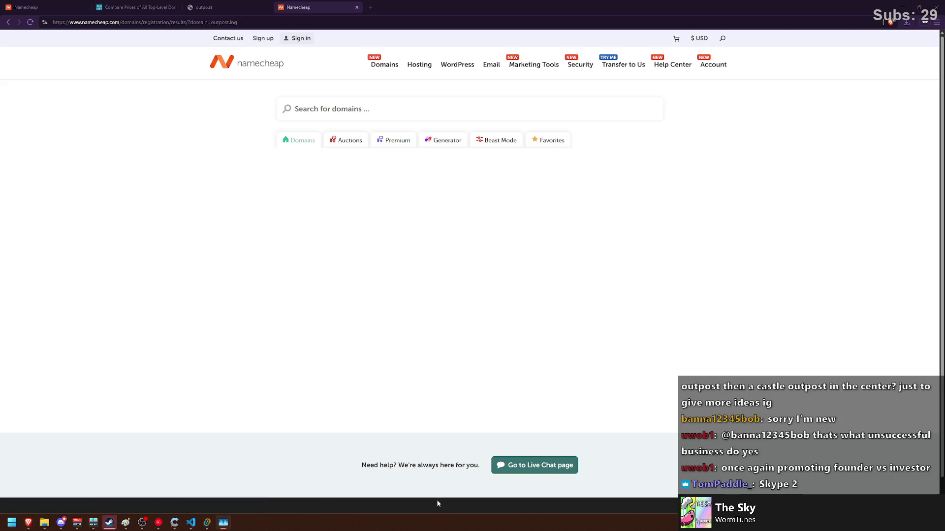
{"action": "key", "text": "alt+F4"}
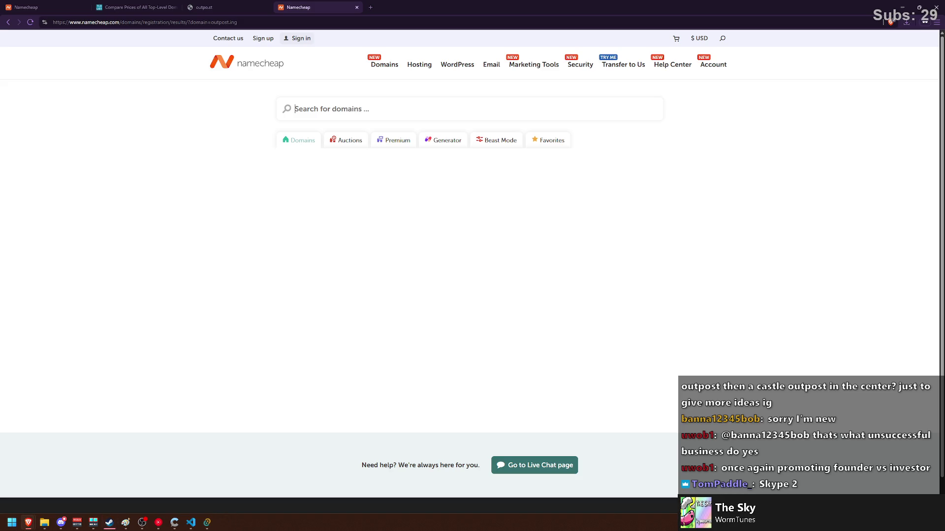
{"action": "left_click", "coordinate": [191, 522]}
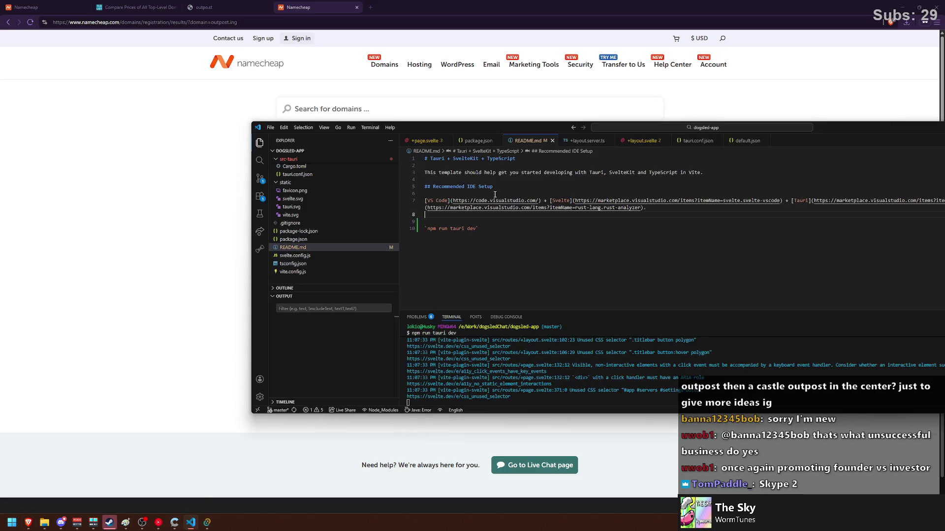
Shift and narrow the VS Code window, then return to +page.svelte after viewing +layout.svelte.
{"action": "left_click_drag", "start_coordinate": [471, 134], "coordinate": [310, 130]}
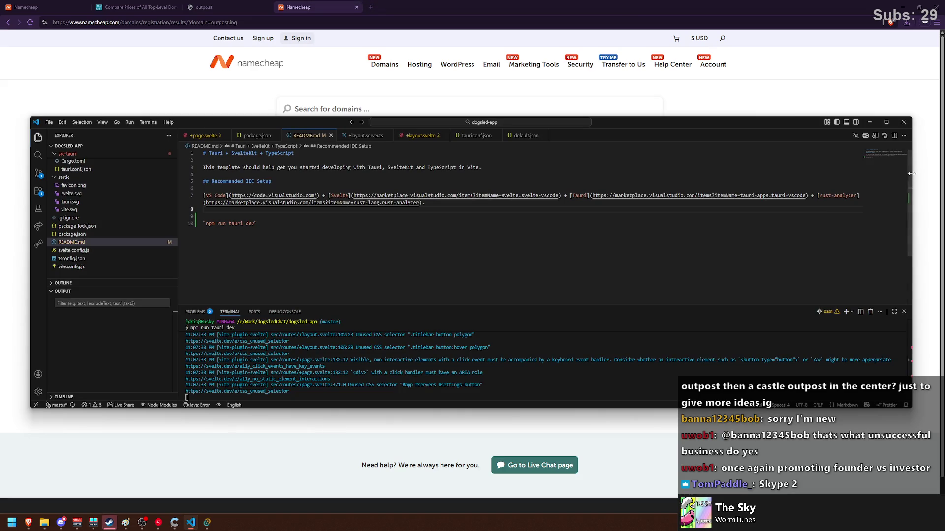
{"action": "left_click_drag", "start_coordinate": [914, 173], "coordinate": [636, 172]}
{"action": "left_click_drag", "start_coordinate": [192, 123], "coordinate": [309, 122]}
{"action": "left_click", "coordinate": [320, 133]}
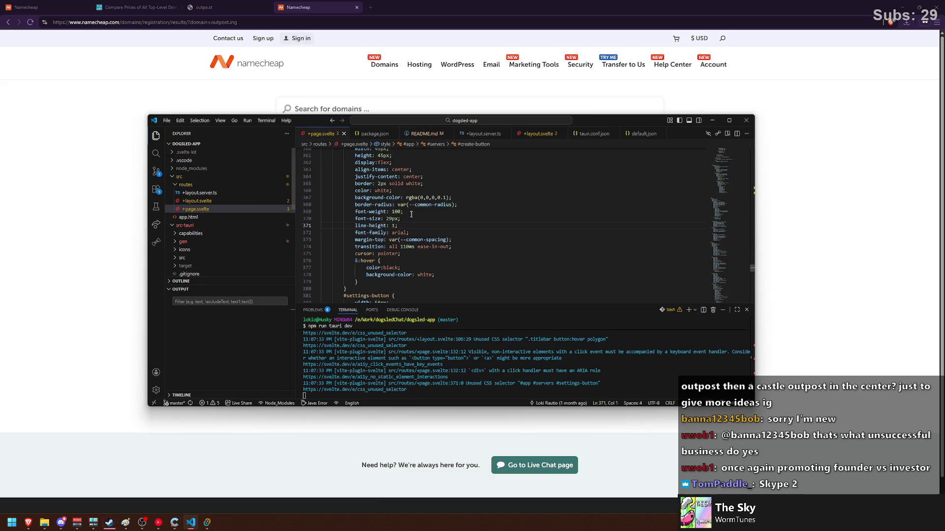
{"action": "scroll", "coordinate": [246, 197], "scroll_direction": "down", "scroll_amount": 2}
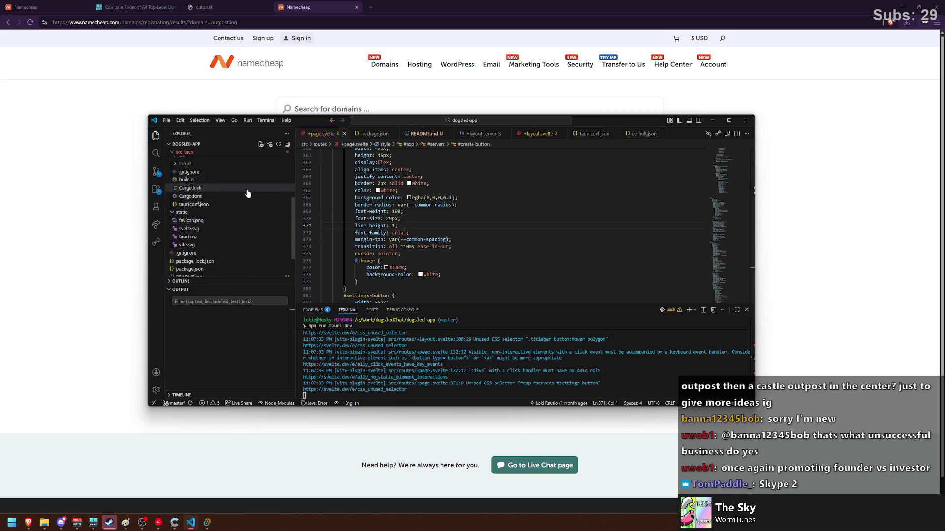
{"action": "left_click", "coordinate": [176, 215]}
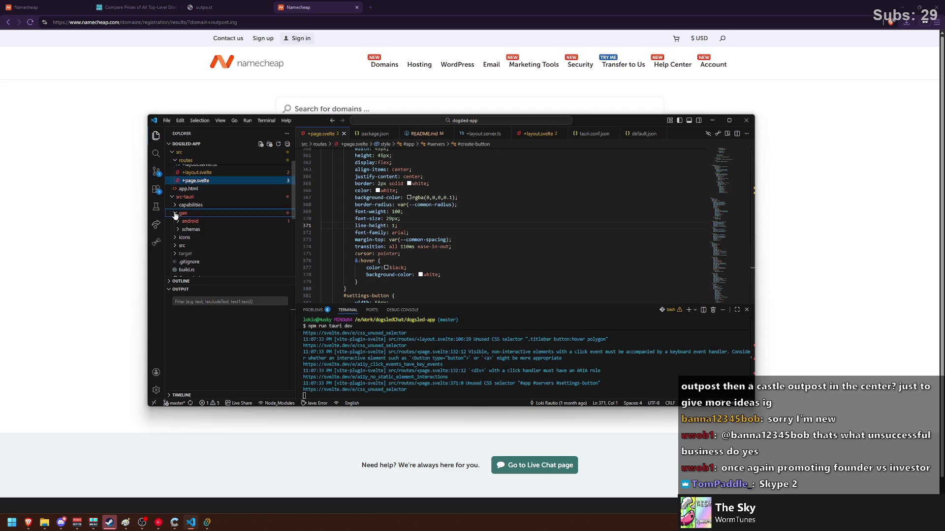
{"action": "scroll", "coordinate": [197, 212], "scroll_direction": "up", "scroll_amount": 2}
{"action": "left_click", "coordinate": [197, 201]}
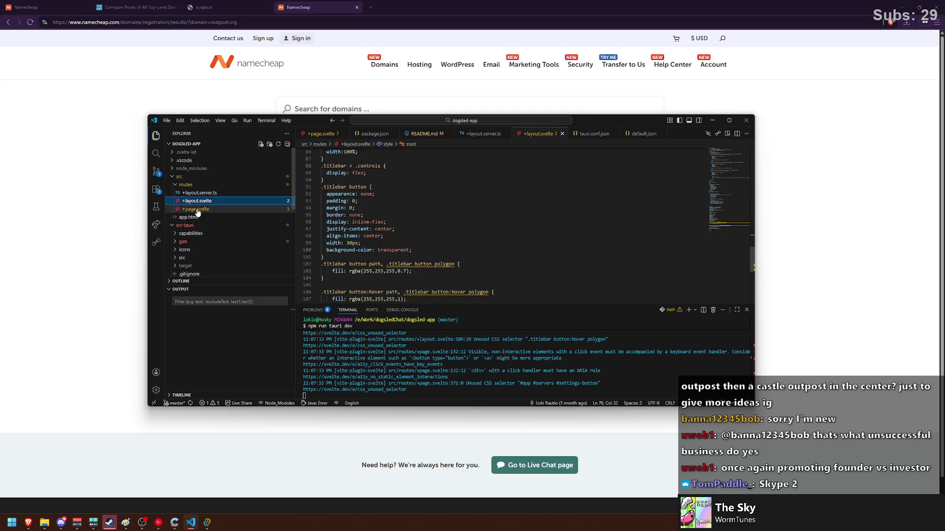
{"action": "left_click", "coordinate": [196, 209]}
Make the editor taller, scroll +page.svelte to line 62, and move the chat app aside.
{"action": "mouse_move", "coordinate": [288, 128]}
{"action": "left_mouse_down"}
{"action": "mouse_move", "coordinate": [276, 79]}
{"action": "mouse_move", "coordinate": [263, 106]}
{"action": "left_mouse_up"}
{"action": "scroll", "coordinate": [394, 260], "scroll_direction": "up", "scroll_amount": 20}
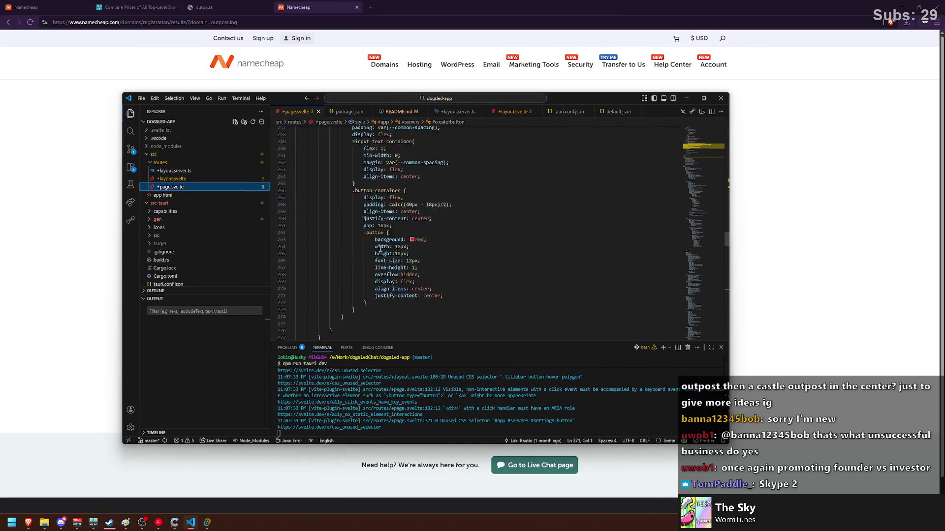
{"action": "scroll", "coordinate": [375, 250], "scroll_direction": "down", "scroll_amount": 3}
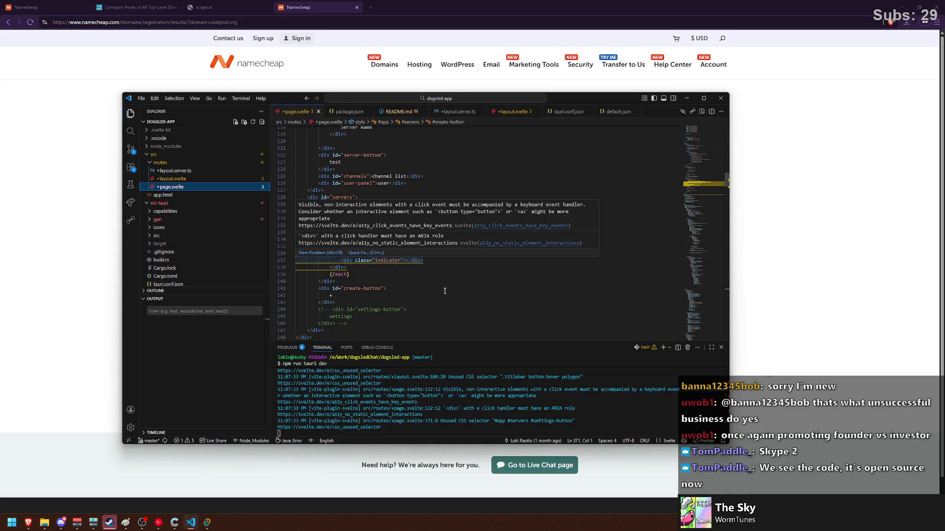
{"action": "scroll", "coordinate": [419, 295], "scroll_direction": "up", "scroll_amount": 10}
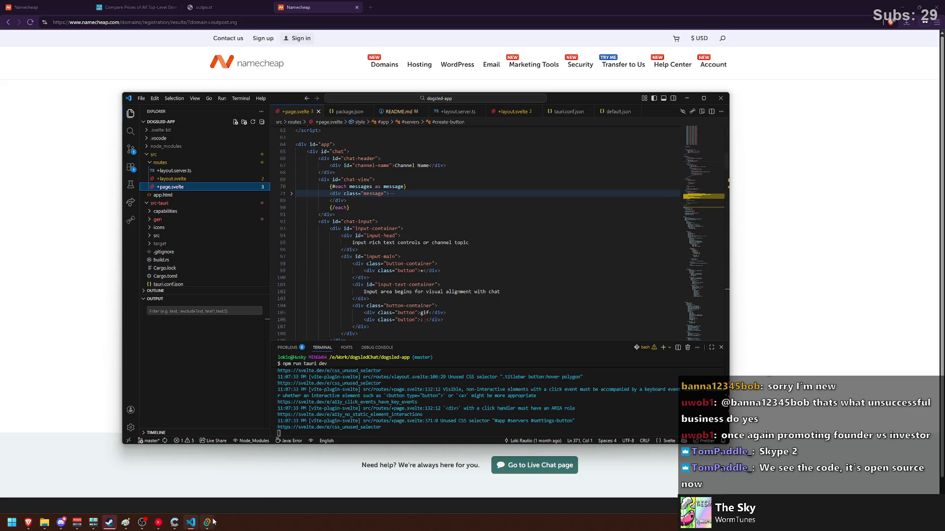
{"action": "mouse_move", "coordinate": [354, 211]}
{"action": "left_mouse_down"}
{"action": "mouse_move", "coordinate": [401, 179]}
{"action": "mouse_move", "coordinate": [439, 201]}
{"action": "mouse_move", "coordinate": [449, 191]}
{"action": "left_mouse_up"}
{"action": "left_click", "coordinate": [416, 166]}
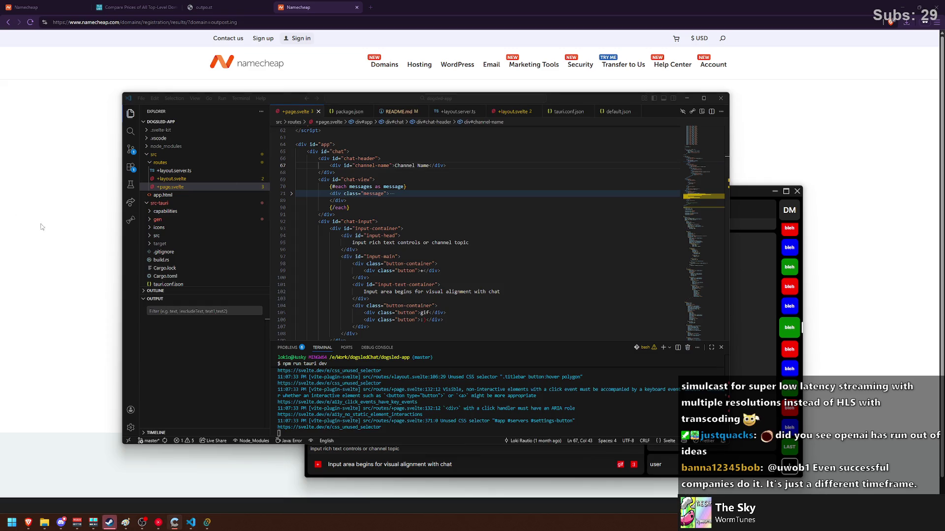
Search Google for 'WHIP simulcast' in a new private tab.
{"action": "left_click", "coordinate": [372, 7]}
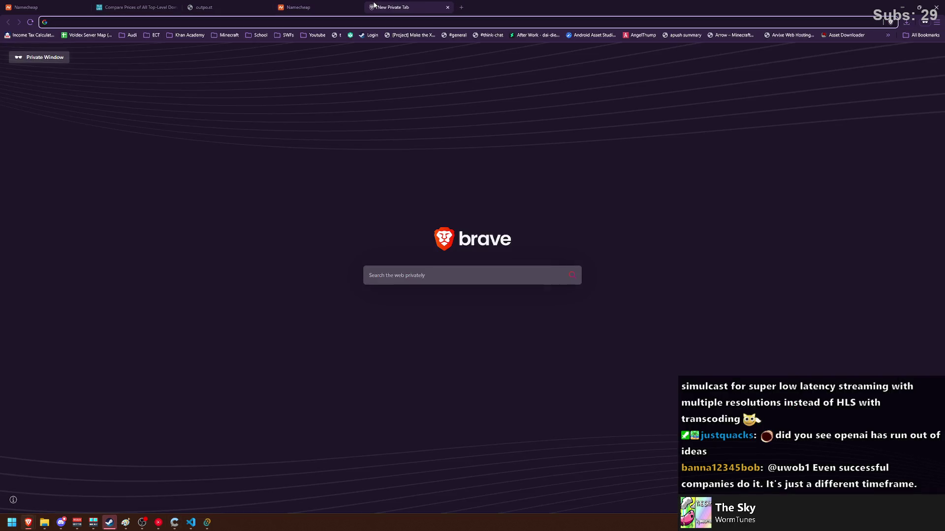
{"action": "type", "text": "WHIP "}
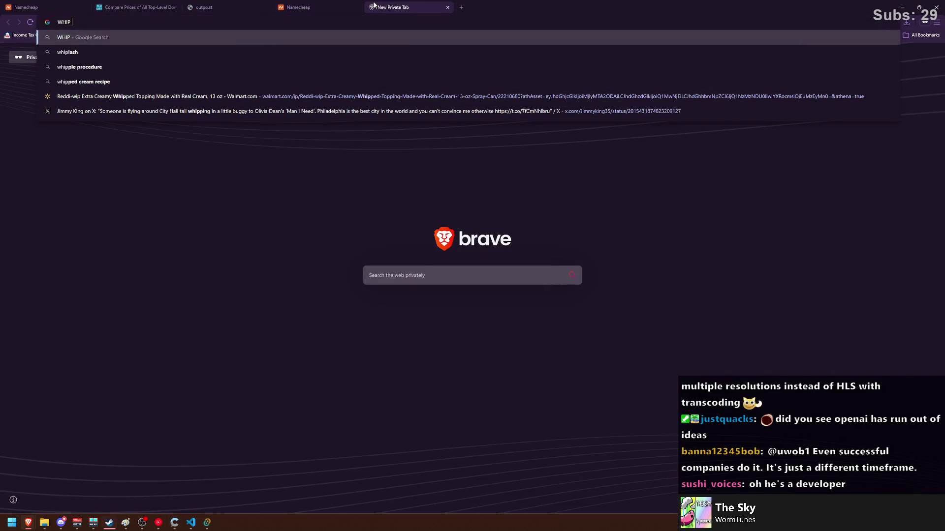
{"action": "type", "text": "simulcast"}
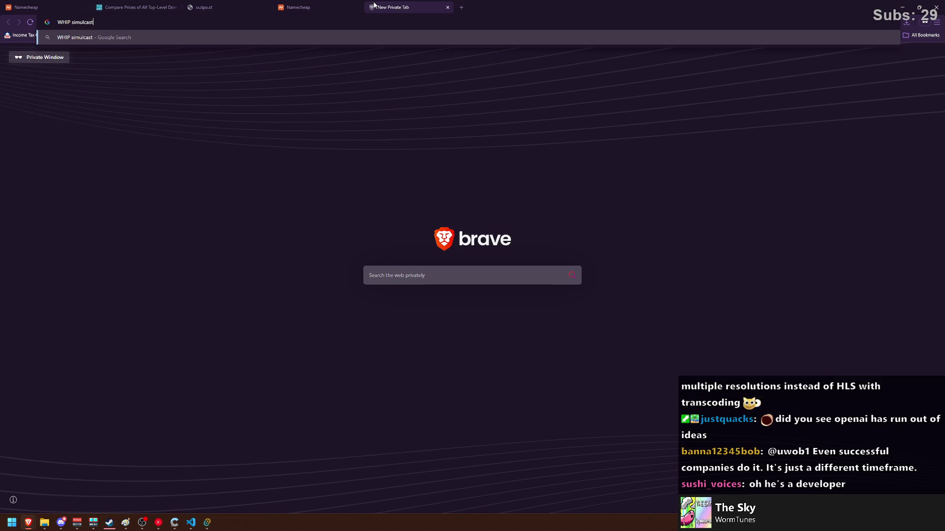
{"action": "key", "text": "Return"}
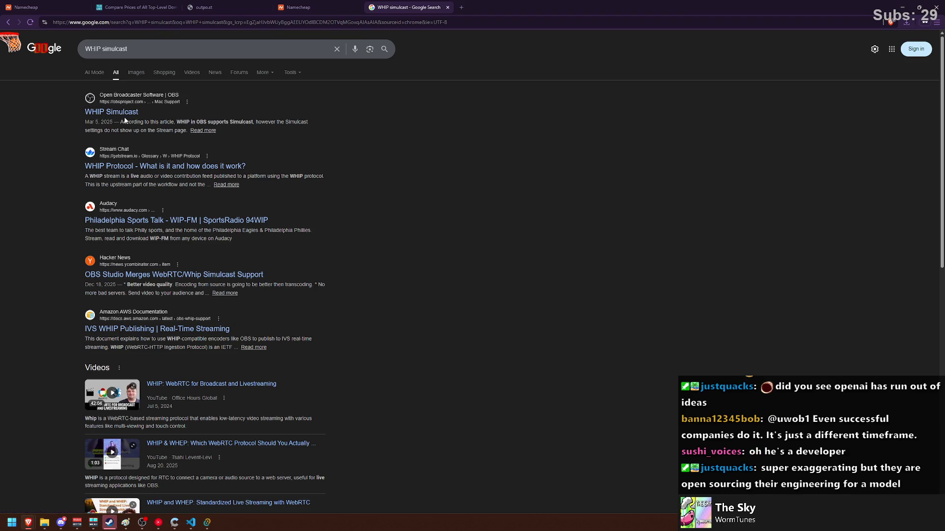
Check the OBS forum thread, then open Stream's WHIP Protocol article from the results.
{"action": "left_click", "coordinate": [126, 112]}
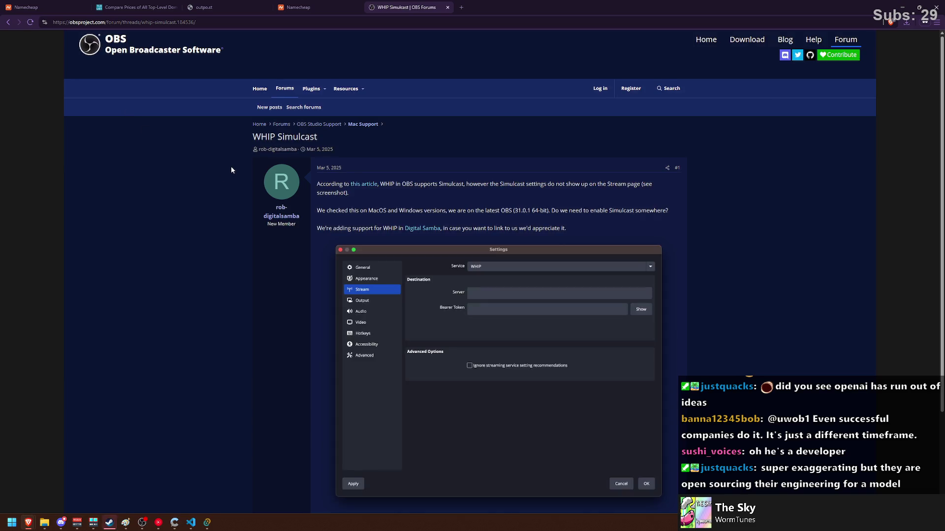
{"action": "key", "text": "alt+Left"}
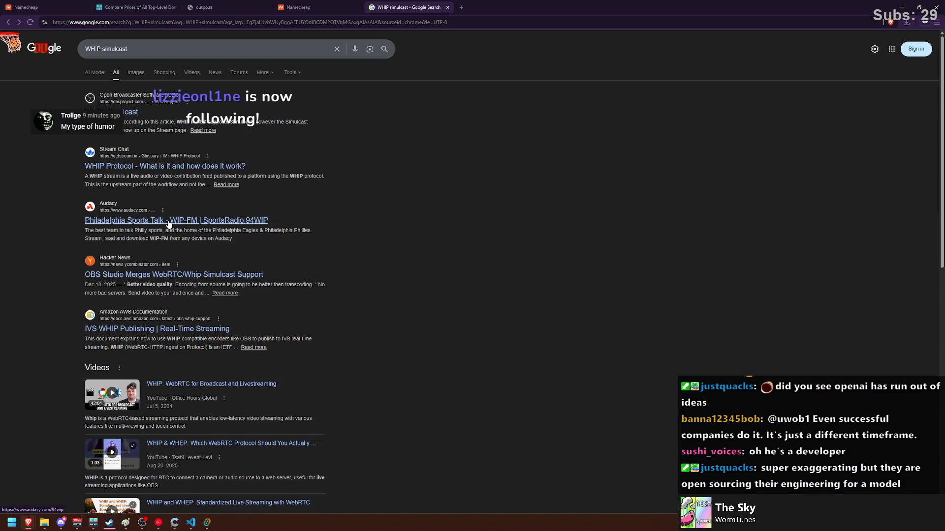
{"action": "left_click", "coordinate": [179, 164]}
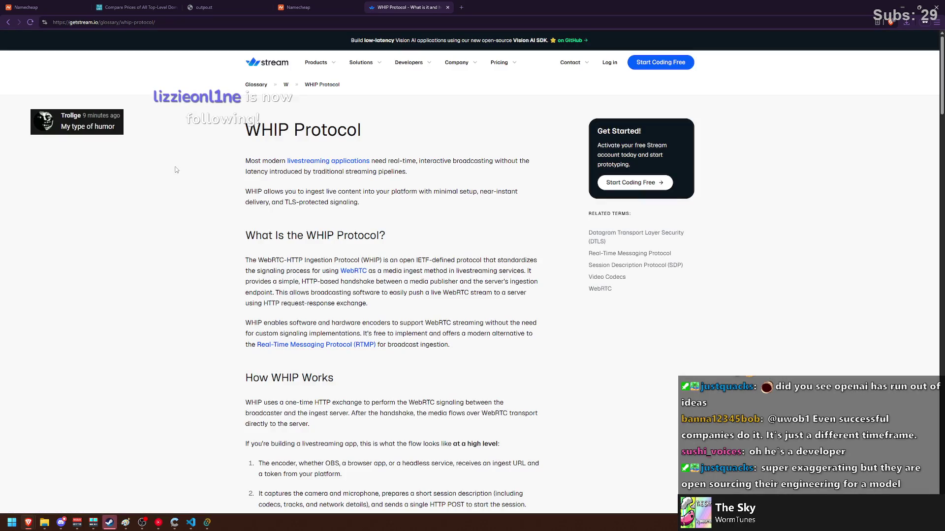
Read the article's opening, highlighting the 'What Is the WHIP Protocol?' heading.
{"action": "scroll", "coordinate": [176, 170], "scroll_direction": "down", "scroll_amount": 1}
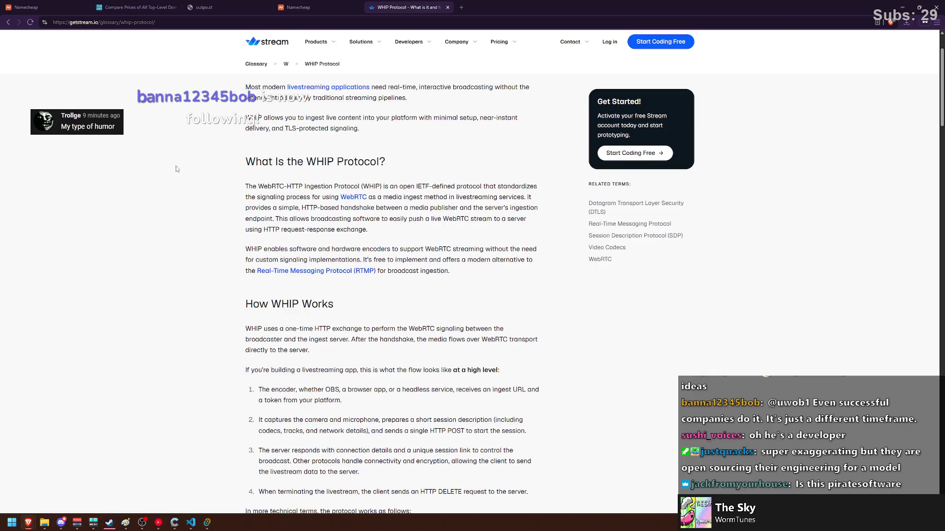
{"action": "scroll", "coordinate": [176, 169], "scroll_direction": "down", "scroll_amount": 1}
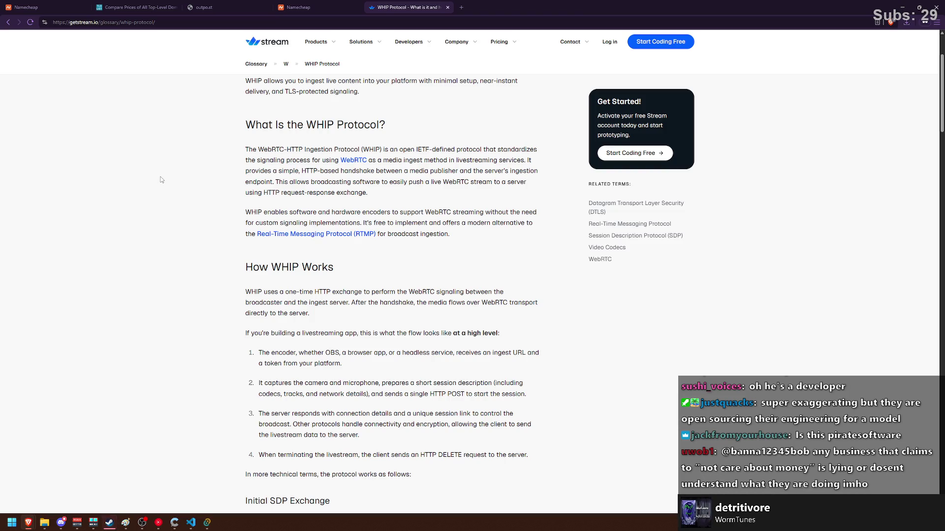
{"action": "scroll", "coordinate": [340, 194], "scroll_direction": "up", "scroll_amount": 2}
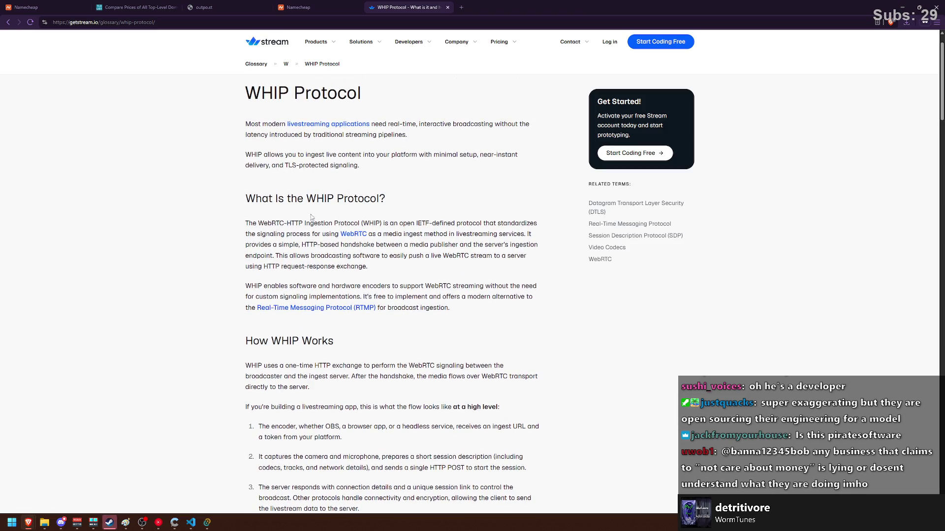
{"action": "mouse_move", "coordinate": [245, 198]}
{"action": "left_mouse_down"}
{"action": "mouse_move", "coordinate": [386, 198]}
{"action": "mouse_move", "coordinate": [235, 205]}
{"action": "mouse_move", "coordinate": [384, 203]}
{"action": "left_mouse_up"}
{"action": "left_click", "coordinate": [386, 198]}
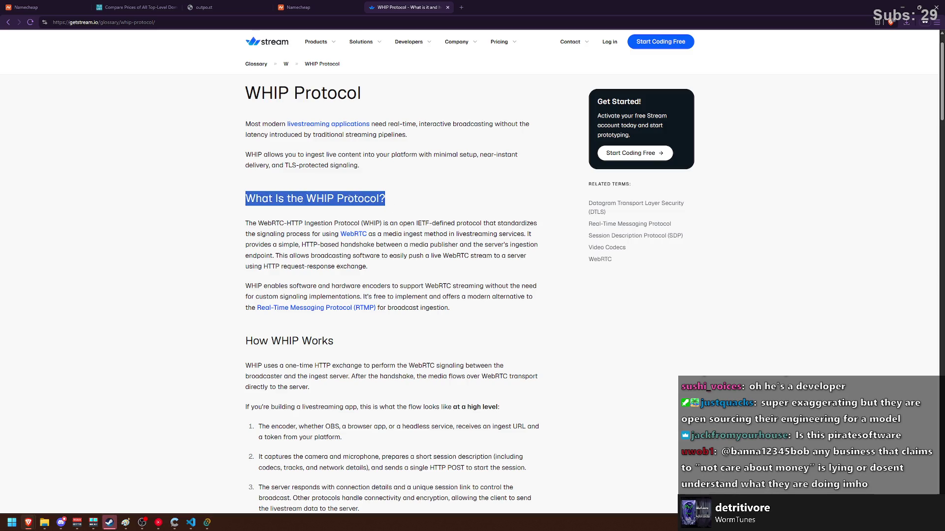
{"action": "scroll", "coordinate": [314, 222], "scroll_direction": "up", "scroll_amount": 1}
{"action": "scroll", "coordinate": [311, 226], "scroll_direction": "down", "scroll_amount": 3}
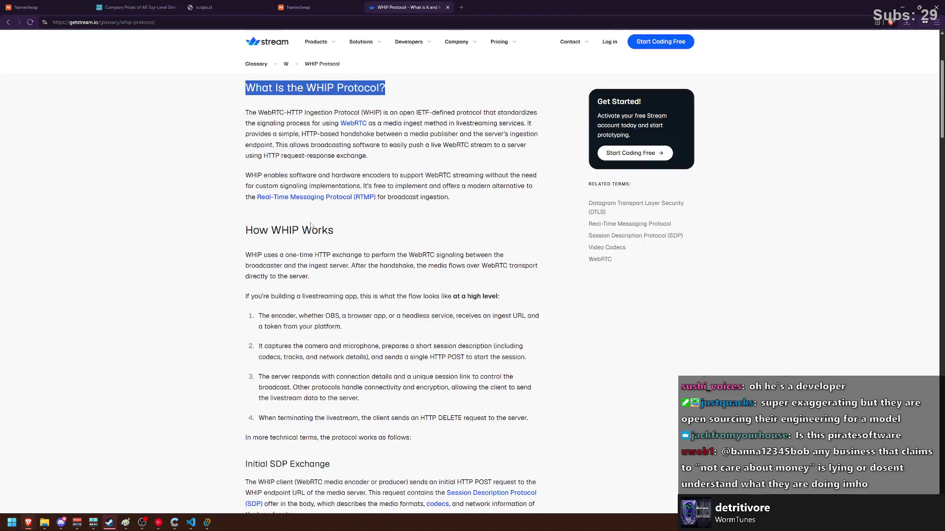
{"action": "scroll", "coordinate": [311, 225], "scroll_direction": "up", "scroll_amount": 4}
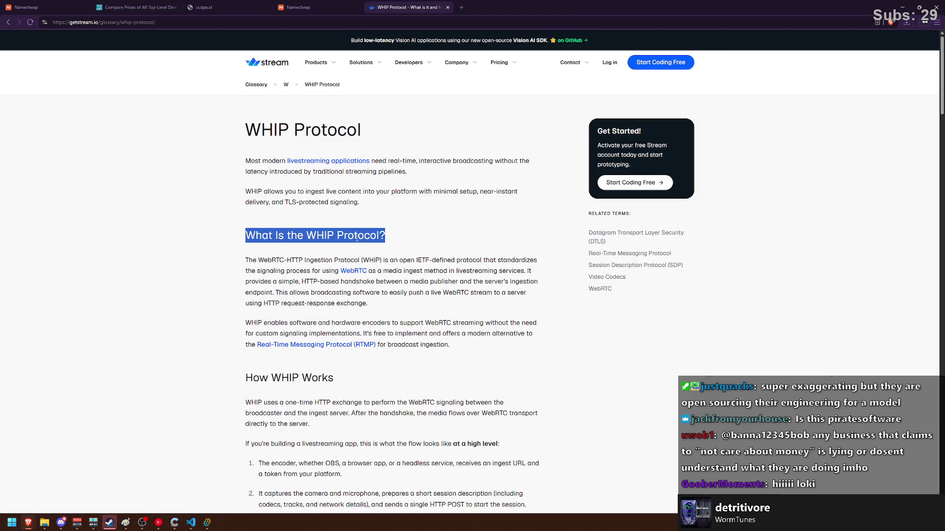
{"action": "scroll", "coordinate": [424, 333], "scroll_direction": "down", "scroll_amount": 4}
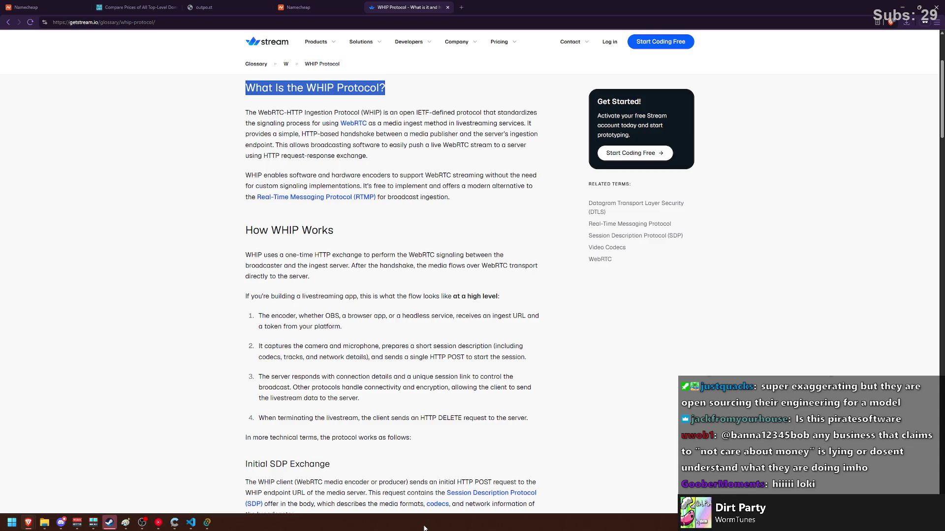
Scroll further through the article's overview of the WHIP protocol.
{"action": "scroll", "coordinate": [408, 259], "scroll_direction": "down", "scroll_amount": 3}
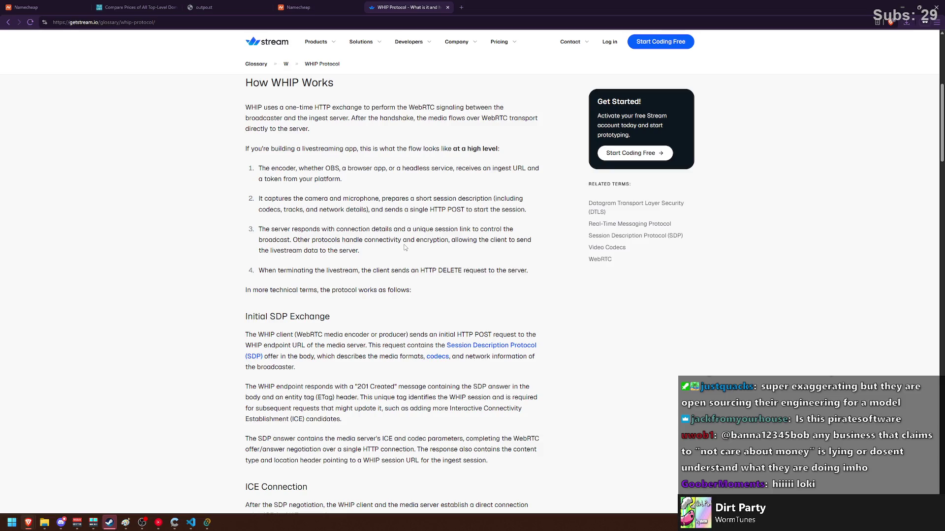
{"action": "scroll", "coordinate": [402, 243], "scroll_direction": "down", "scroll_amount": 2}
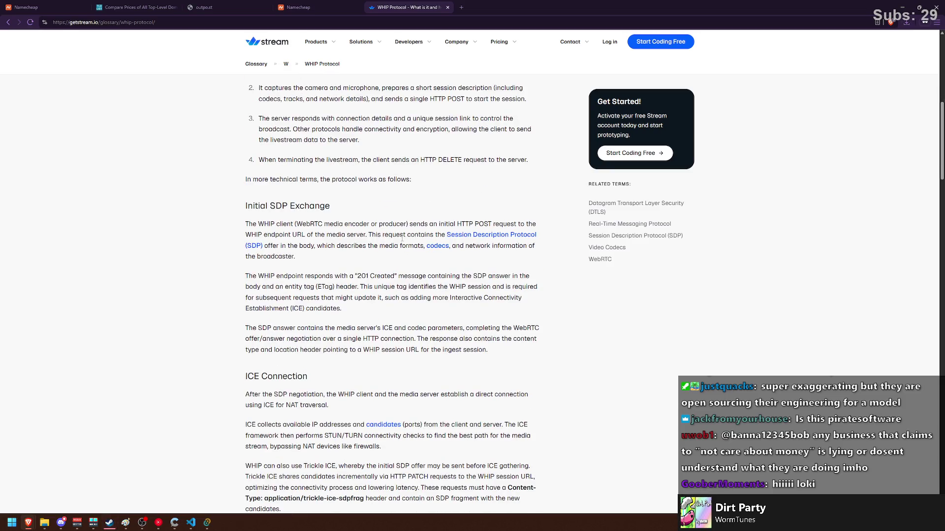
{"action": "scroll", "coordinate": [404, 235], "scroll_direction": "down", "scroll_amount": 4}
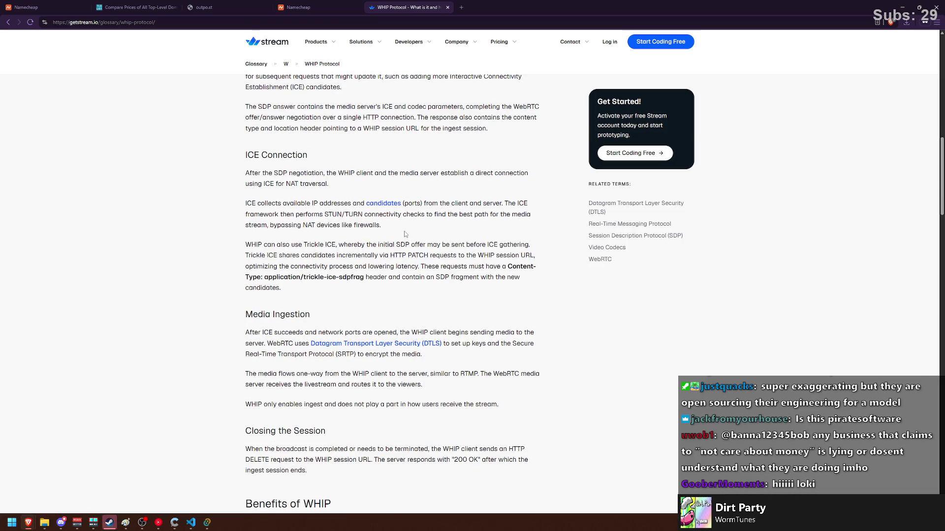
{"action": "scroll", "coordinate": [364, 239], "scroll_direction": "down", "scroll_amount": 6}
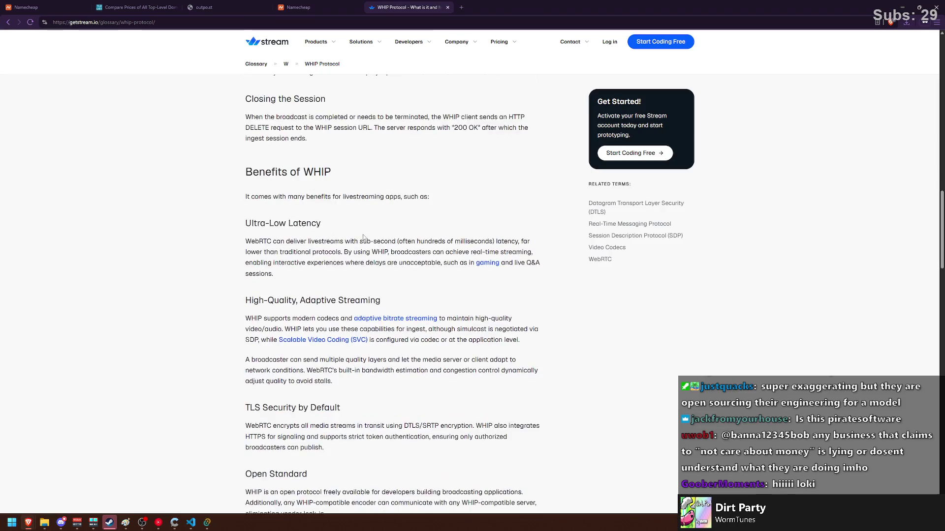
{"action": "scroll", "coordinate": [362, 237], "scroll_direction": "down", "scroll_amount": 1}
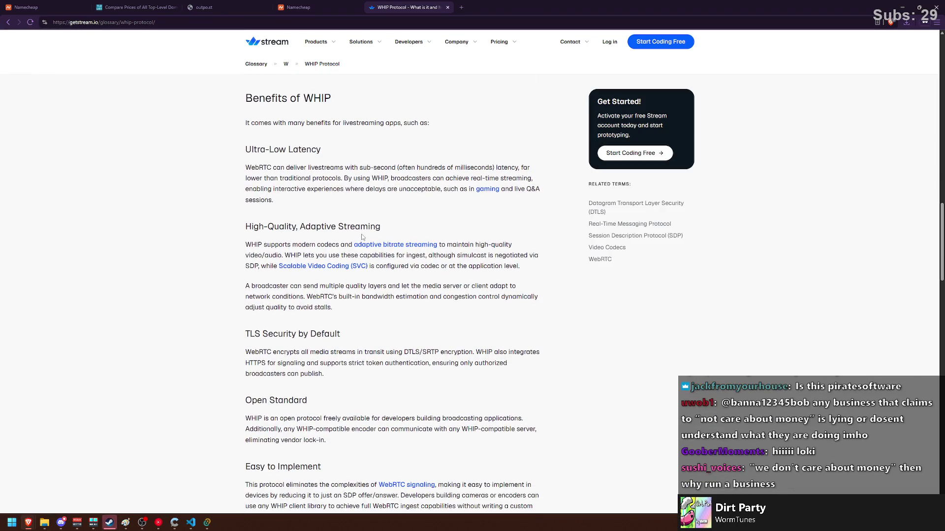
{"action": "scroll", "coordinate": [362, 236], "scroll_direction": "down", "scroll_amount": 8}
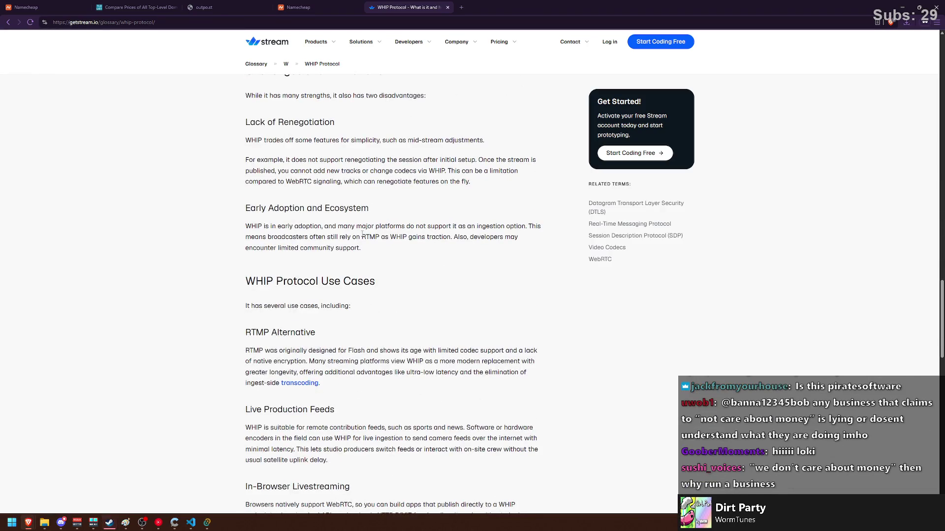
{"action": "scroll", "coordinate": [362, 234], "scroll_direction": "up", "scroll_amount": 15}
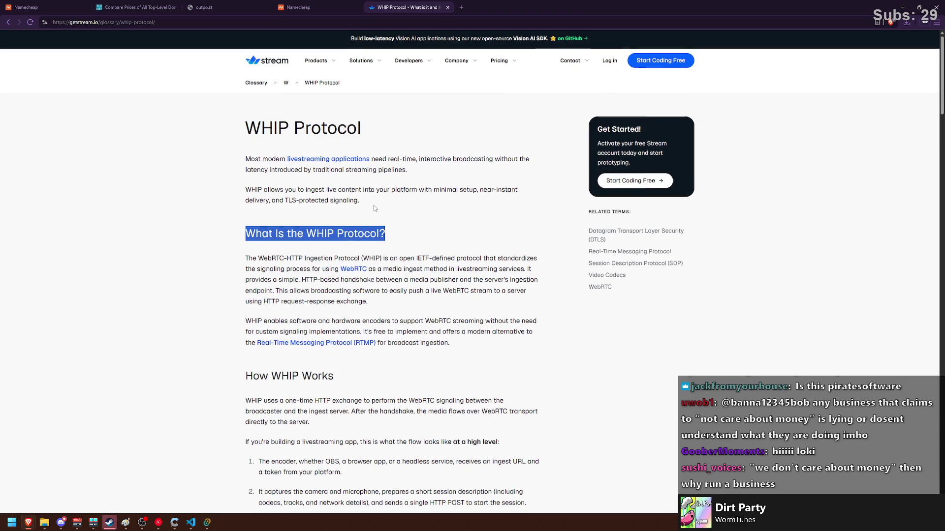
{"action": "scroll", "coordinate": [374, 208], "scroll_direction": "down", "scroll_amount": 3}
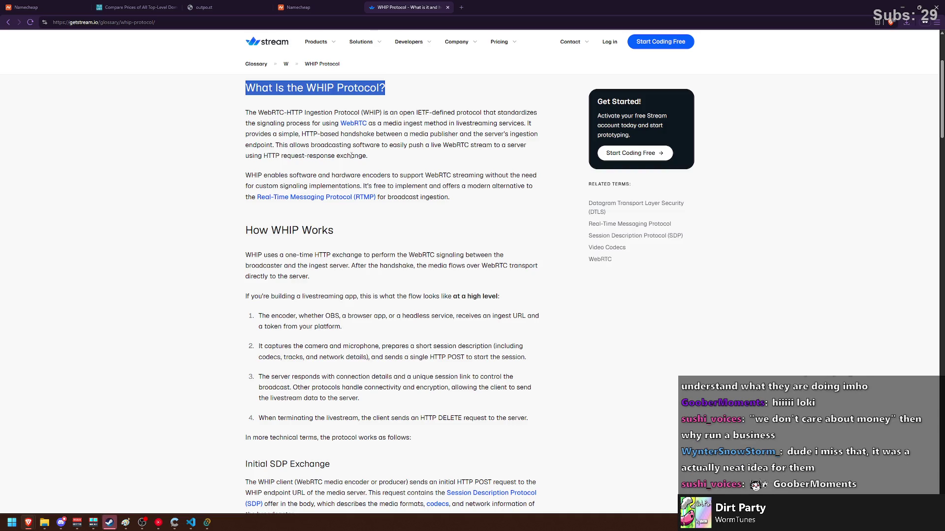
Select and clear the WHIP definition and encoder-support paragraphs, scrolling on to How WHIP Works.
{"action": "mouse_move", "coordinate": [373, 157]}
{"action": "left_mouse_down"}
{"action": "mouse_move", "coordinate": [248, 124]}
{"action": "mouse_move", "coordinate": [251, 109]}
{"action": "left_mouse_up"}
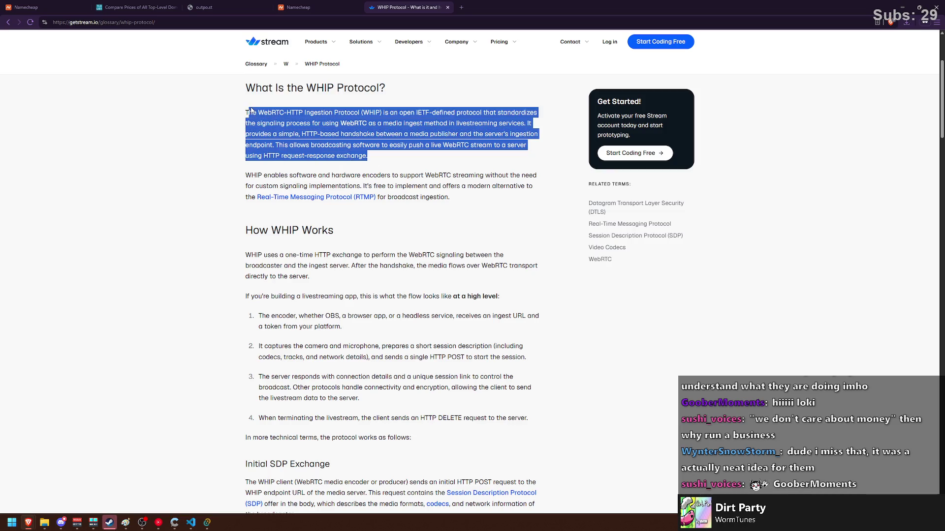
{"action": "left_click", "coordinate": [437, 195]}
{"action": "mouse_move", "coordinate": [470, 202]}
{"action": "left_mouse_down"}
{"action": "mouse_move", "coordinate": [246, 178]}
{"action": "mouse_move", "coordinate": [469, 205]}
{"action": "left_mouse_up"}
{"action": "left_click", "coordinate": [246, 178]}
{"action": "left_click", "coordinate": [459, 203]}
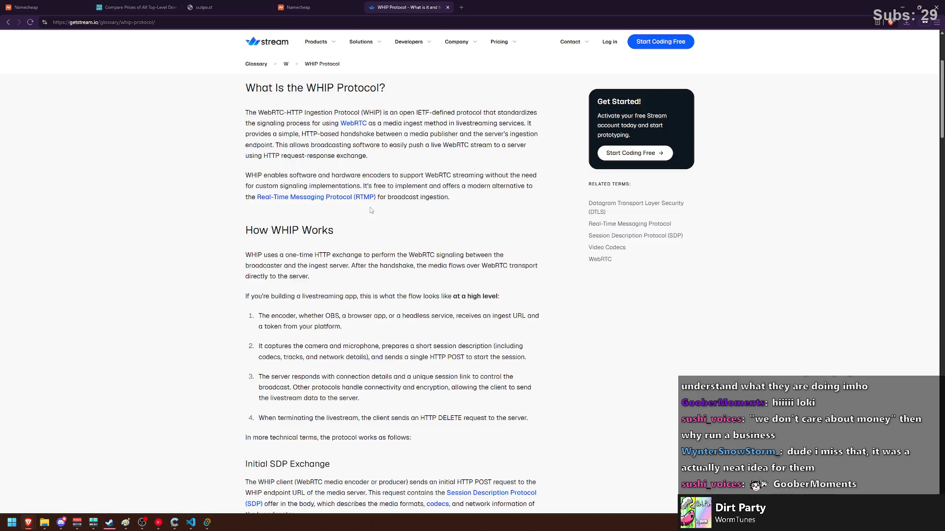
{"action": "scroll", "coordinate": [371, 210], "scroll_direction": "down", "scroll_amount": 3}
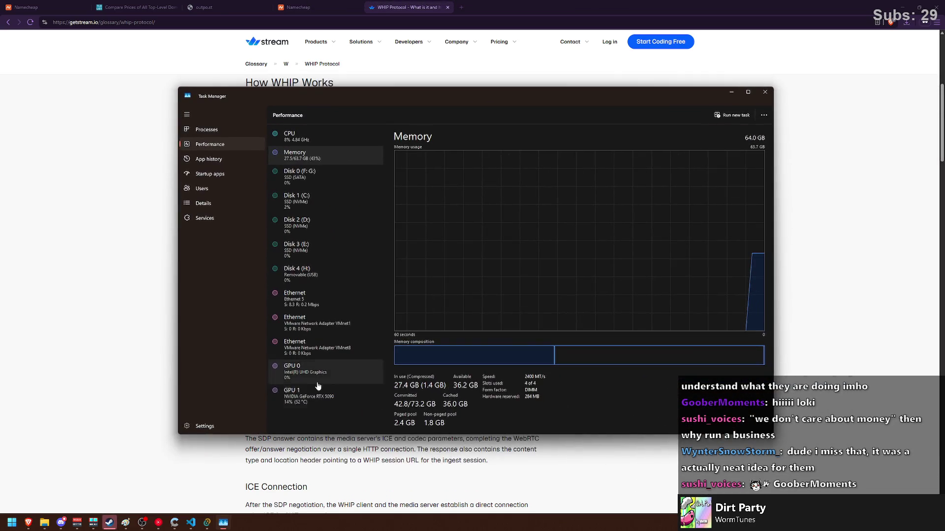
{"action": "left_click", "coordinate": [315, 394]}
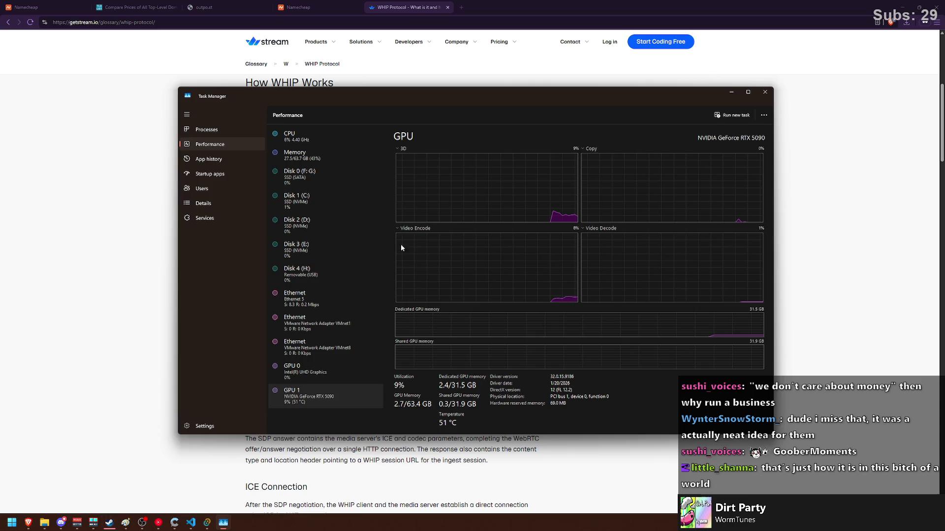
{"action": "left_click", "coordinate": [312, 140]}
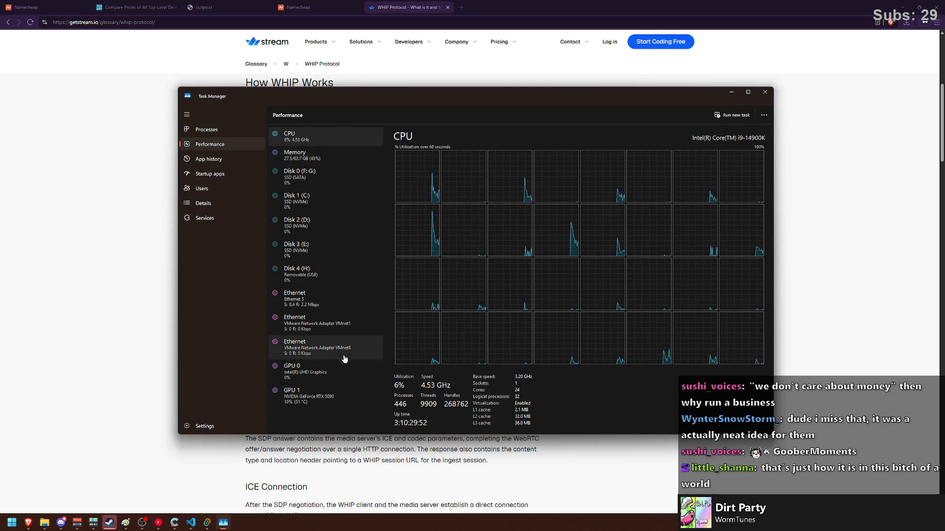
{"action": "left_click", "coordinate": [335, 394]}
{"action": "left_click_drag", "start_coordinate": [394, 93], "coordinate": [397, 166]}
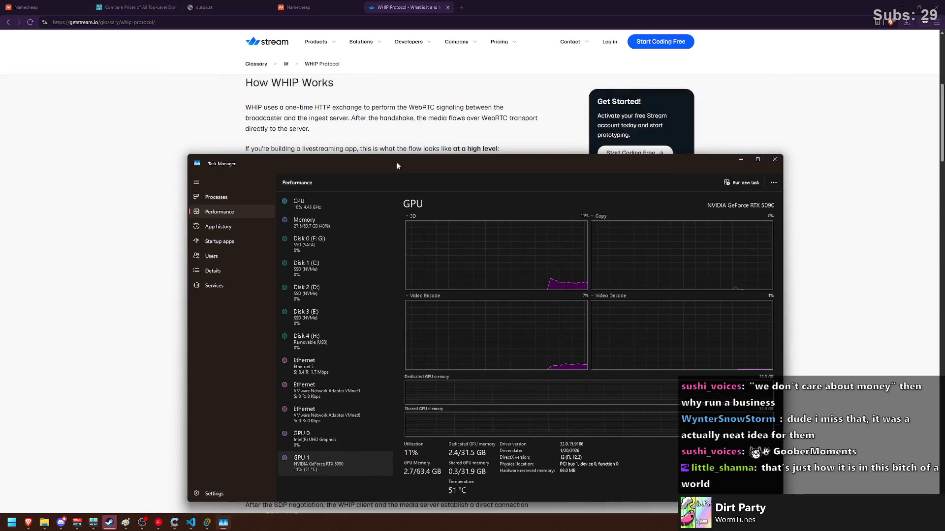
{"action": "left_click", "coordinate": [775, 160]}
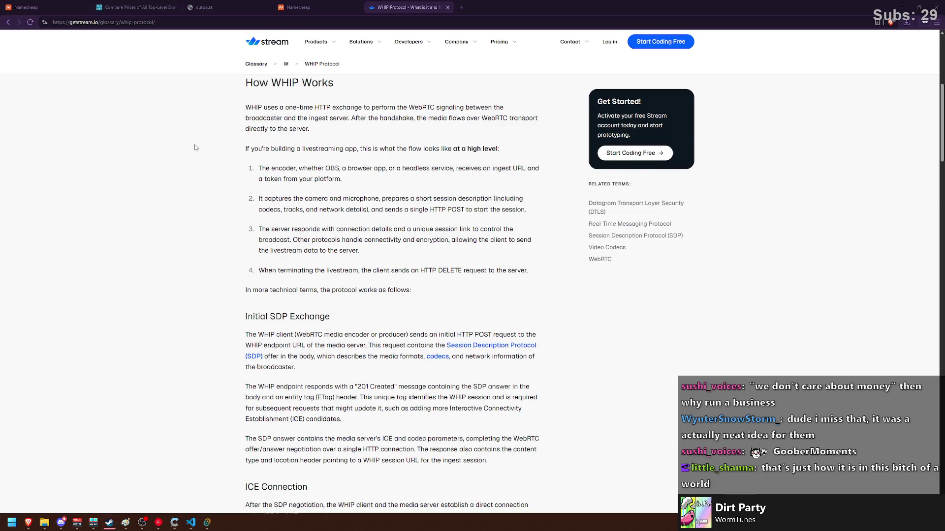
{"action": "left_click", "coordinate": [289, 4]}
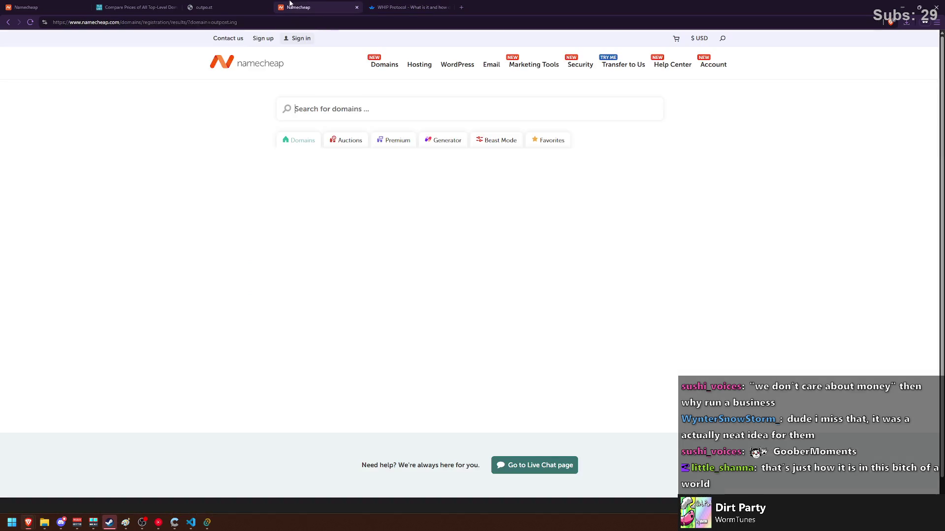
{"action": "key", "text": "ctrl+Tab"}
{"action": "left_click", "coordinate": [150, 5]}
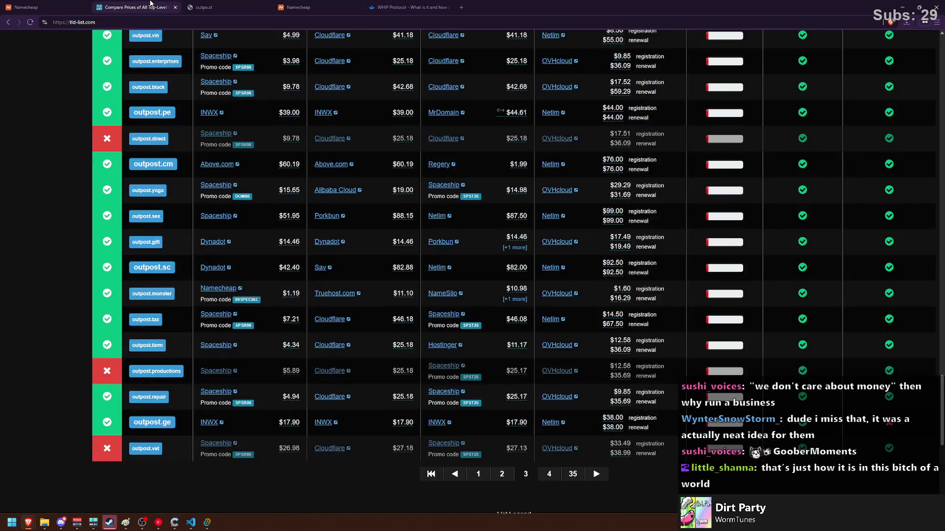
{"action": "left_click", "coordinate": [42, 5]}
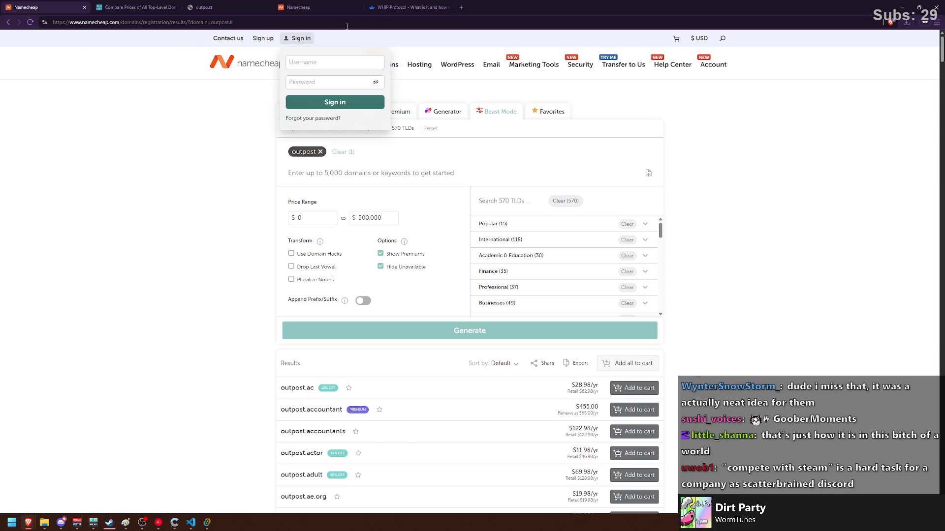
{"action": "left_click", "coordinate": [391, 7]}
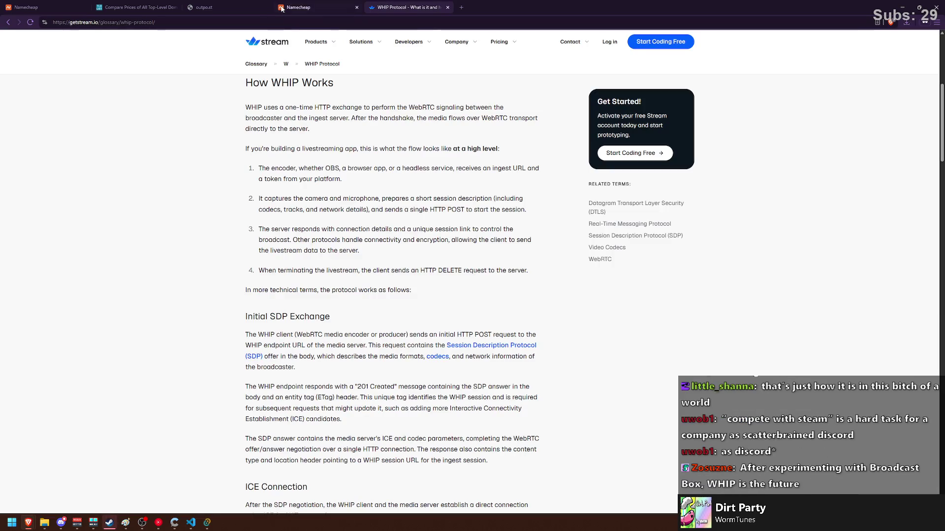
Scroll the WHIP article through its use cases and FAQ down to the footer.
{"action": "mouse_move", "coordinate": [296, 17]}
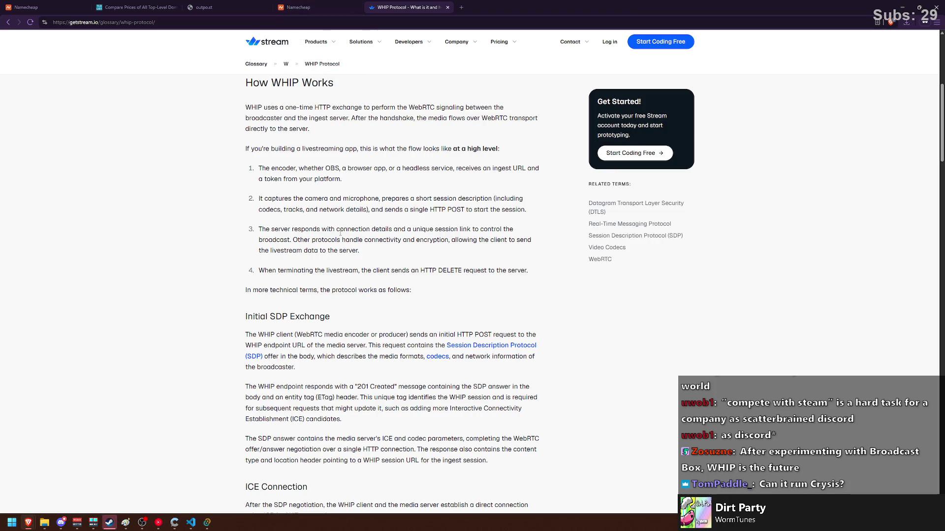
{"action": "scroll", "coordinate": [337, 233], "scroll_direction": "down", "scroll_amount": 6}
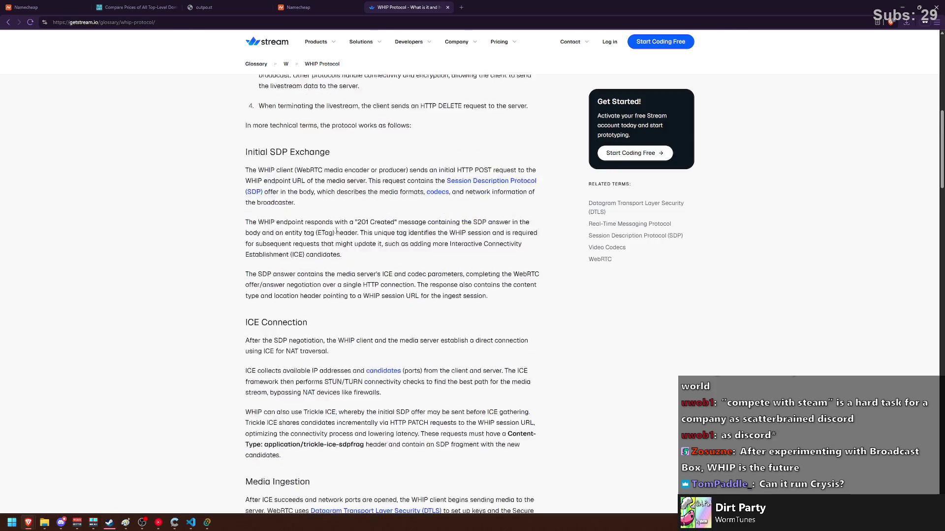
{"action": "scroll", "coordinate": [335, 230], "scroll_direction": "down", "scroll_amount": 12}
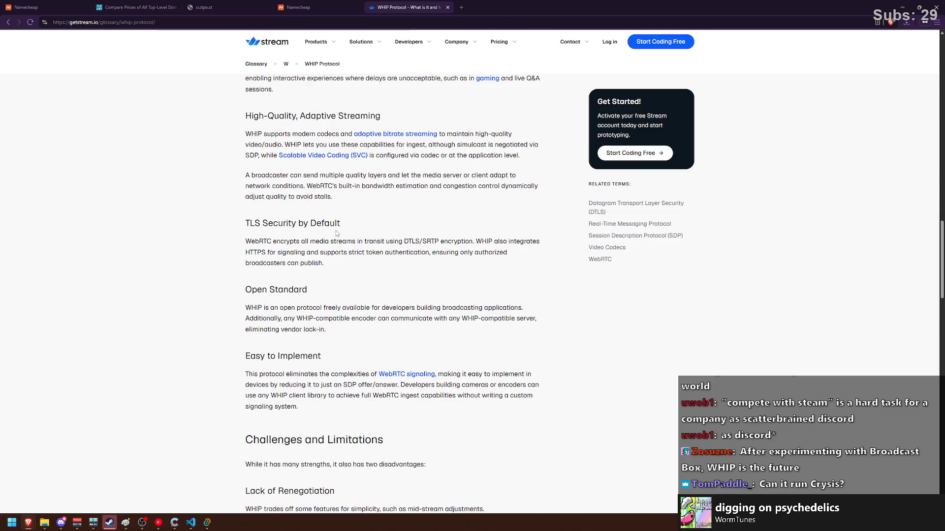
{"action": "scroll", "coordinate": [336, 233], "scroll_direction": "up", "scroll_amount": 1}
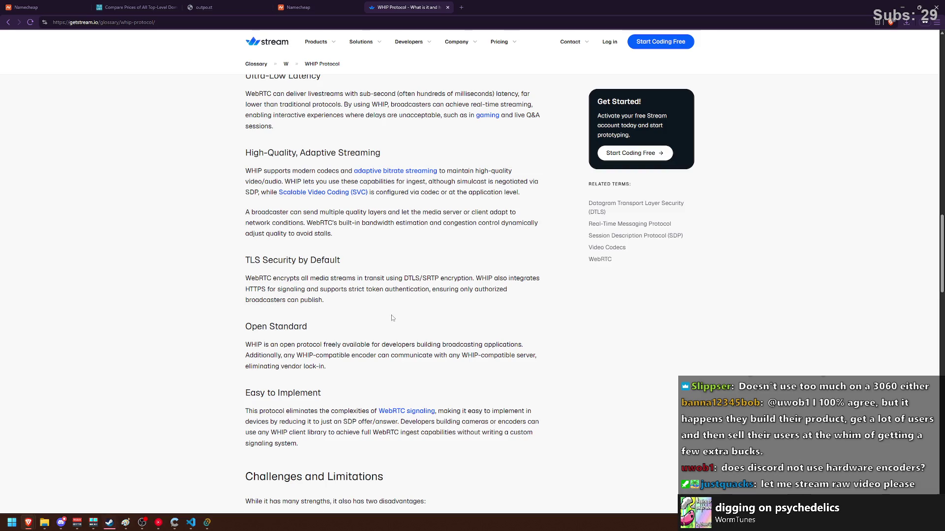
{"action": "scroll", "coordinate": [392, 315], "scroll_direction": "down", "scroll_amount": 10}
{"action": "scroll", "coordinate": [352, 354], "scroll_direction": "down", "scroll_amount": 2}
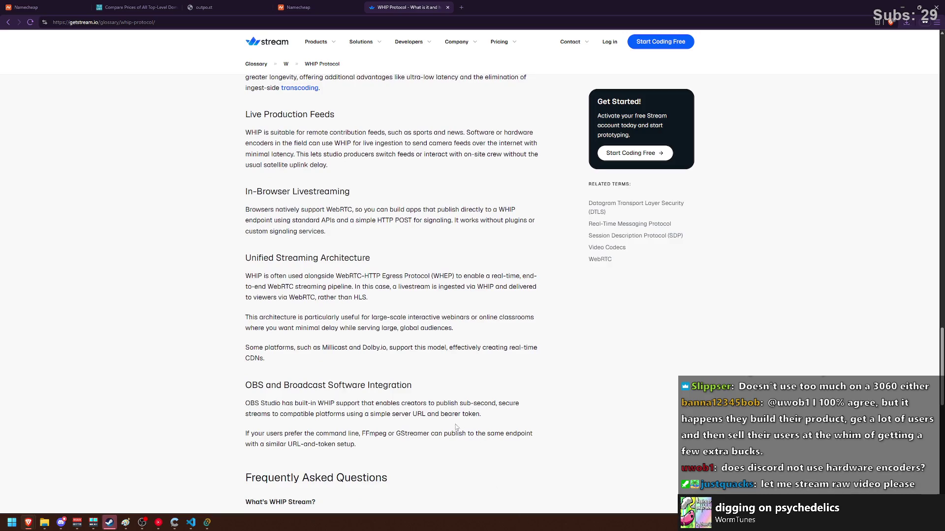
{"action": "scroll", "coordinate": [427, 401], "scroll_direction": "down", "scroll_amount": 4}
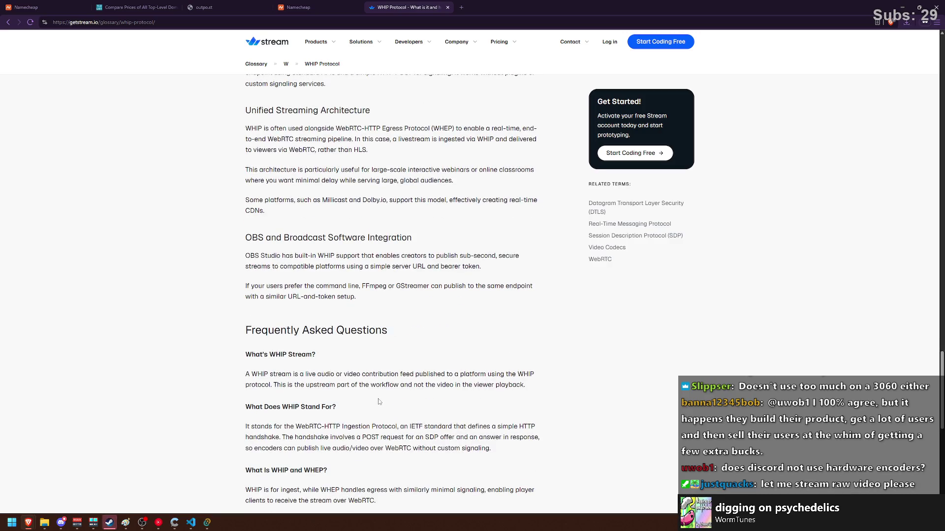
{"action": "scroll", "coordinate": [378, 399], "scroll_direction": "down", "scroll_amount": 2}
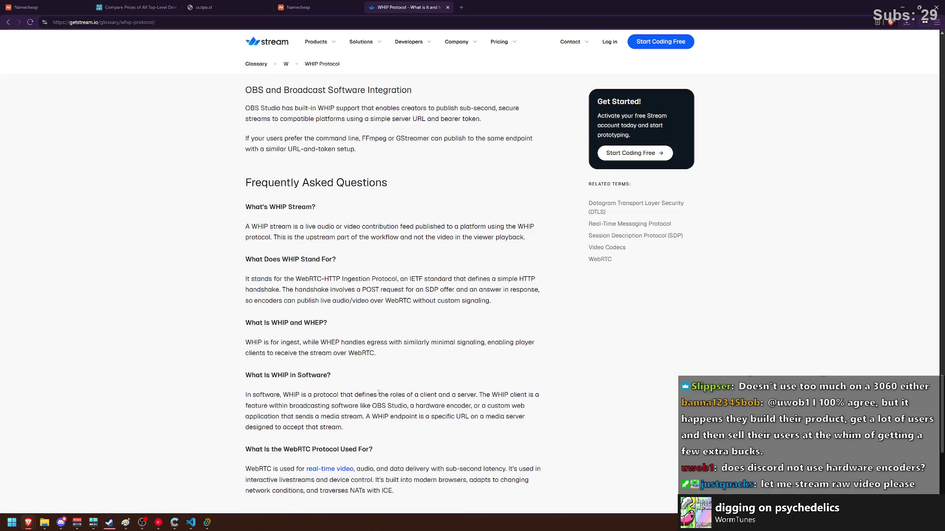
{"action": "scroll", "coordinate": [377, 392], "scroll_direction": "up", "scroll_amount": 20}
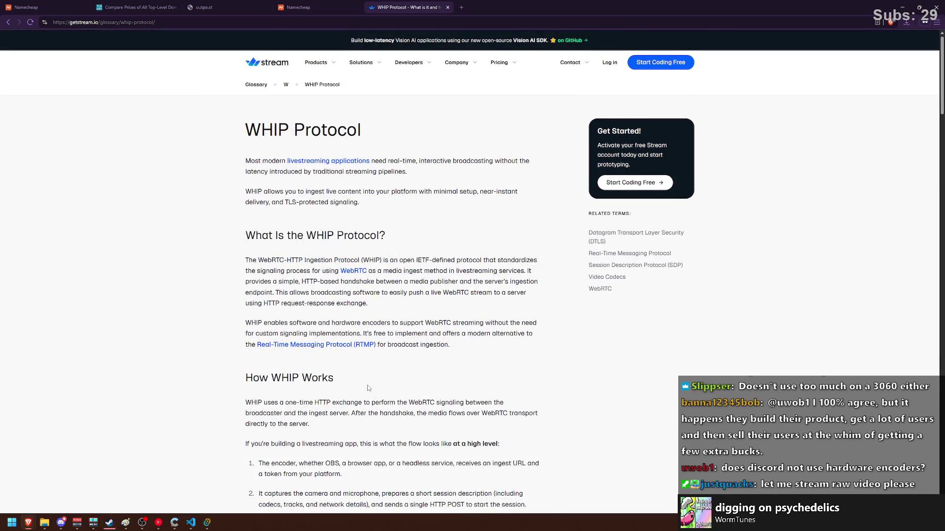
{"action": "scroll", "coordinate": [367, 388], "scroll_direction": "down", "scroll_amount": 20}
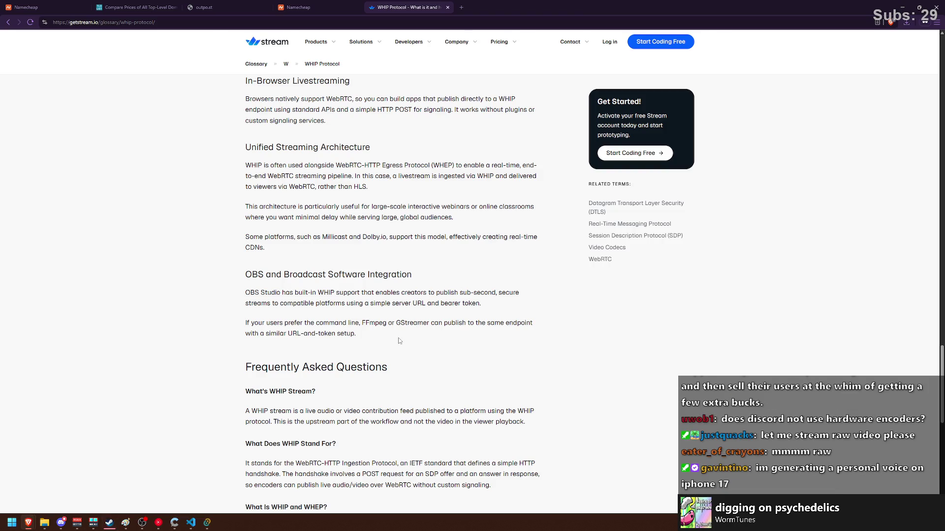
{"action": "scroll", "coordinate": [384, 345], "scroll_direction": "down", "scroll_amount": 4}
{"action": "scroll", "coordinate": [385, 345], "scroll_direction": "down", "scroll_amount": 4}
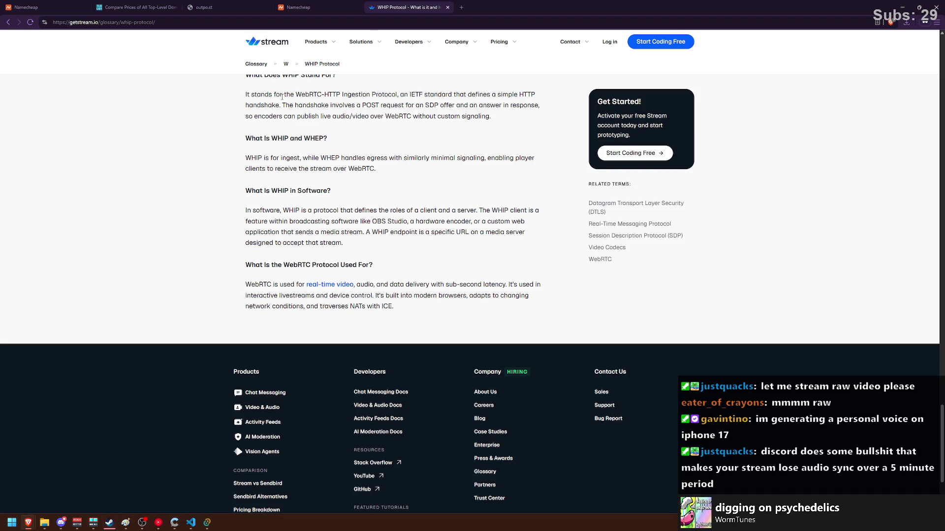
Close the empty Namecheap domain-search tab and scroll the WHIP article back to its title.
{"action": "left_click", "coordinate": [300, 7]}
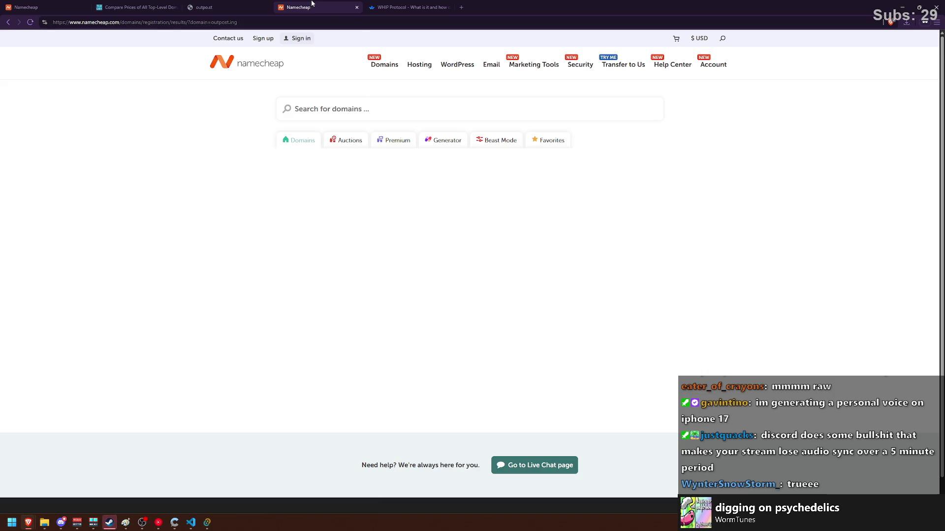
{"action": "left_click", "coordinate": [356, 6]}
{"action": "scroll", "coordinate": [436, 233], "scroll_direction": "up", "scroll_amount": 20}
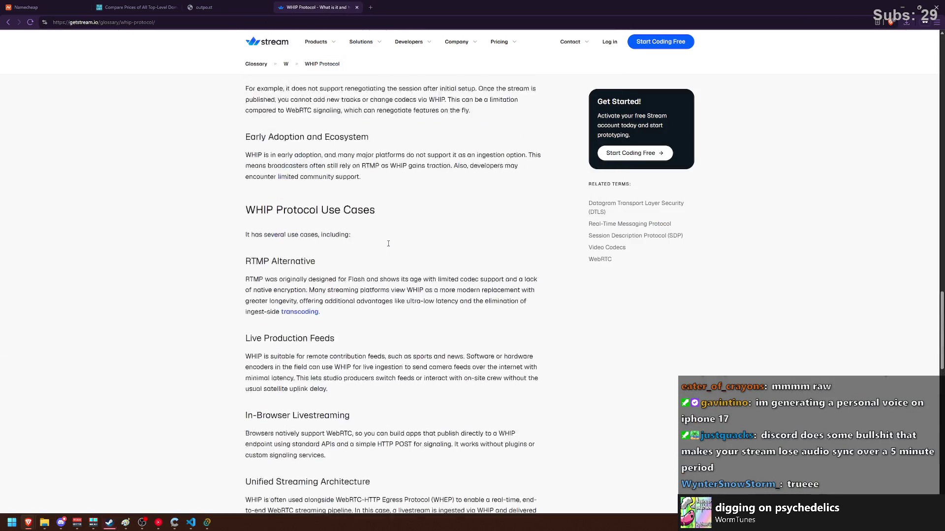